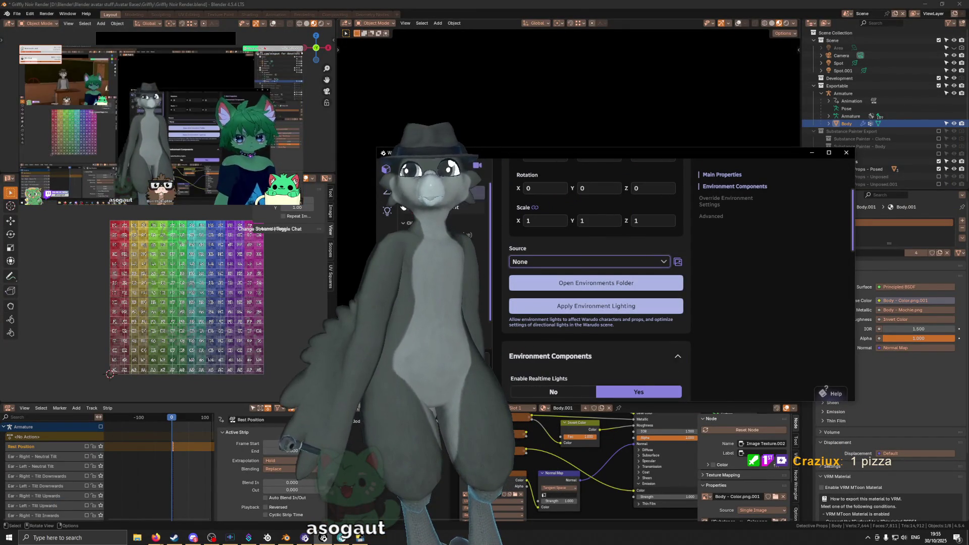
Switch Warudo to online Workshop content and open its item browser.
click(387, 212)
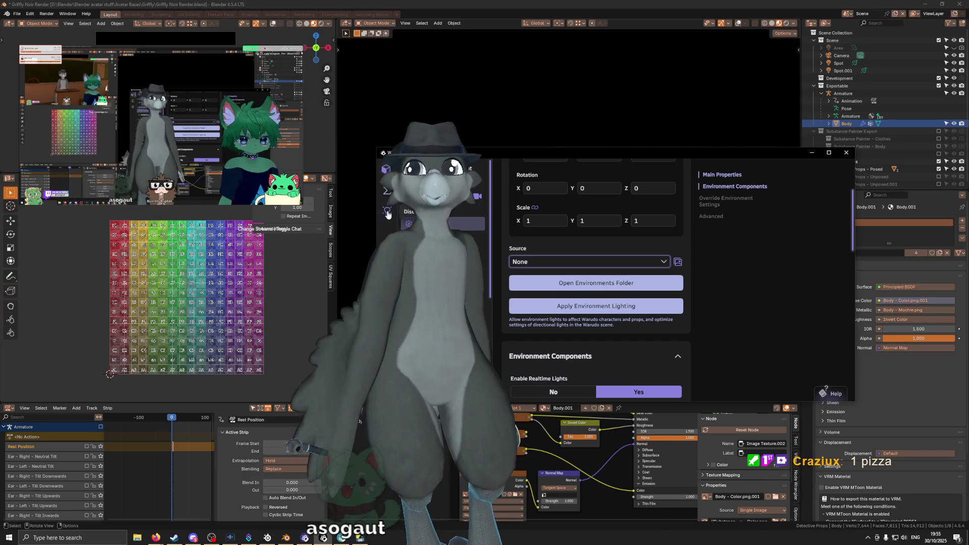
click(411, 212)
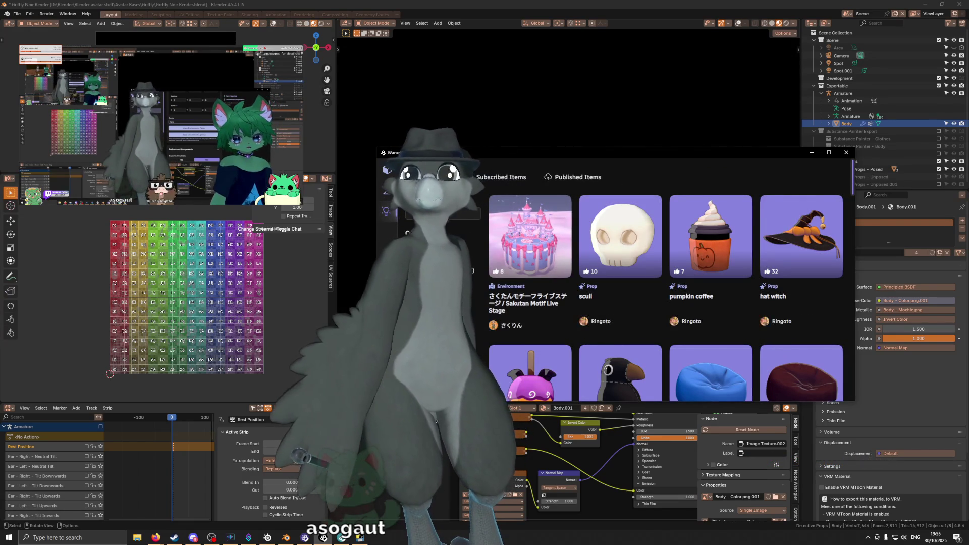
Filter the Workshop browser to Environments, narrowing it to the submarine space scene.
click(450, 211)
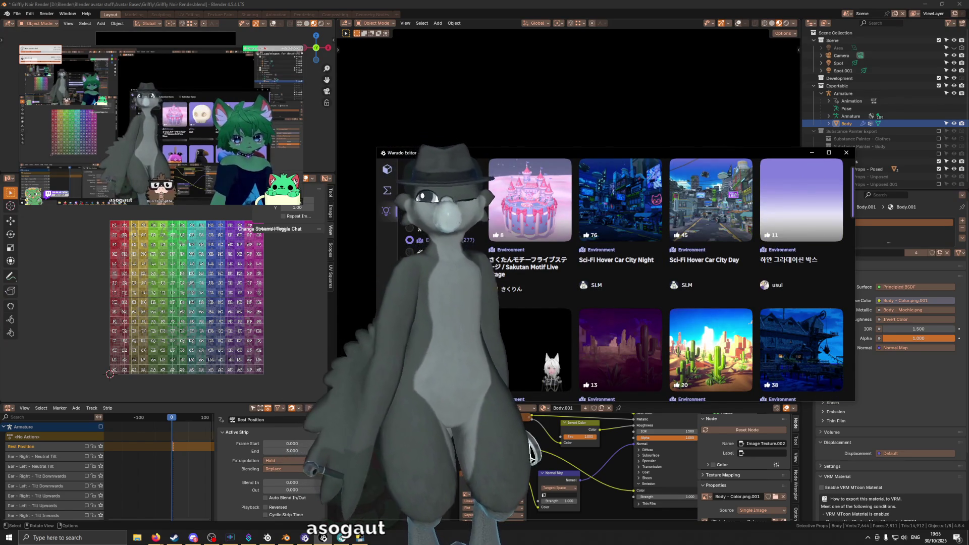
click(434, 228)
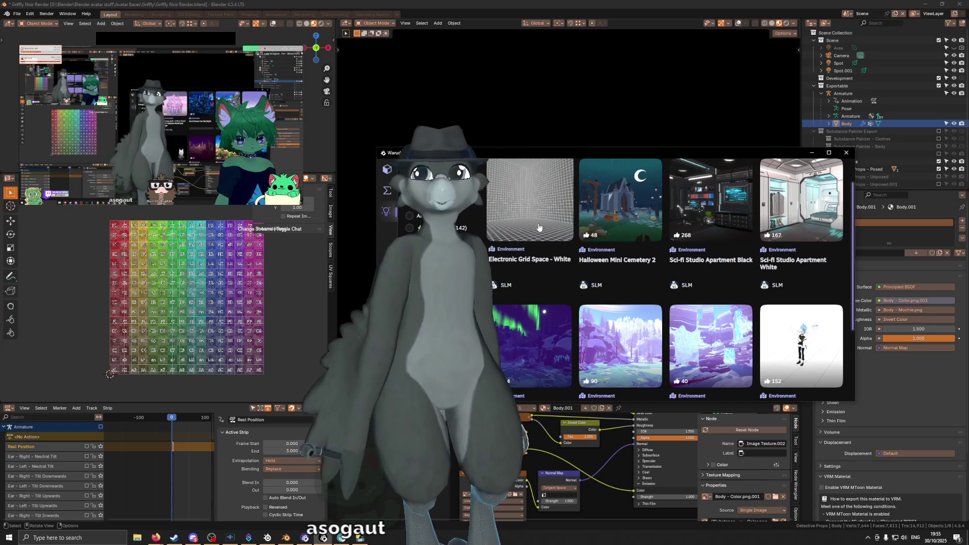
scroll(569, 226, down, 5)
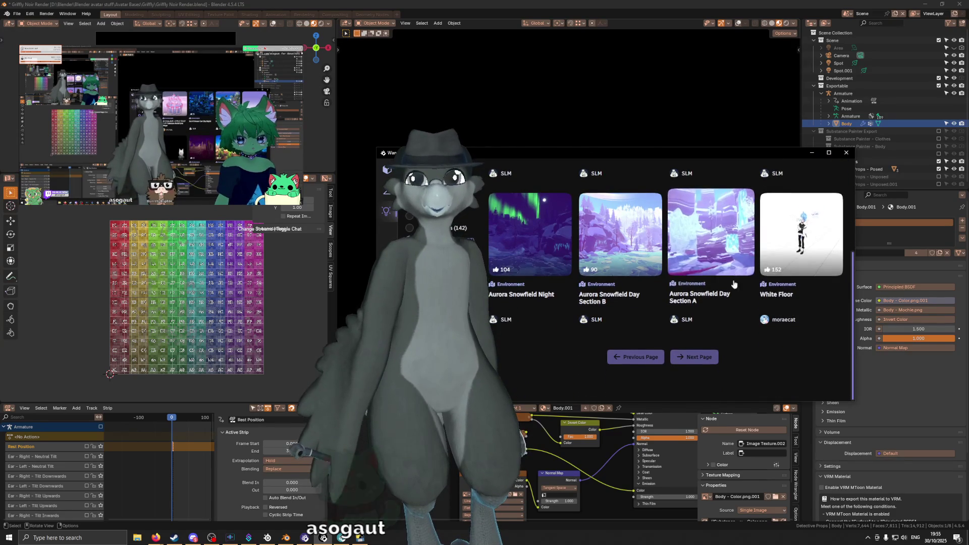
scroll(697, 351, up, 5)
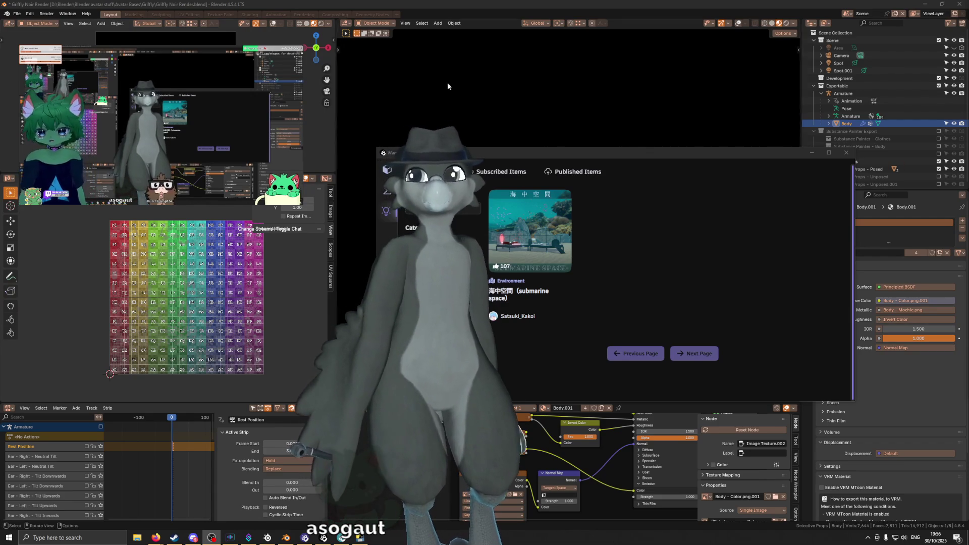
click(459, 211)
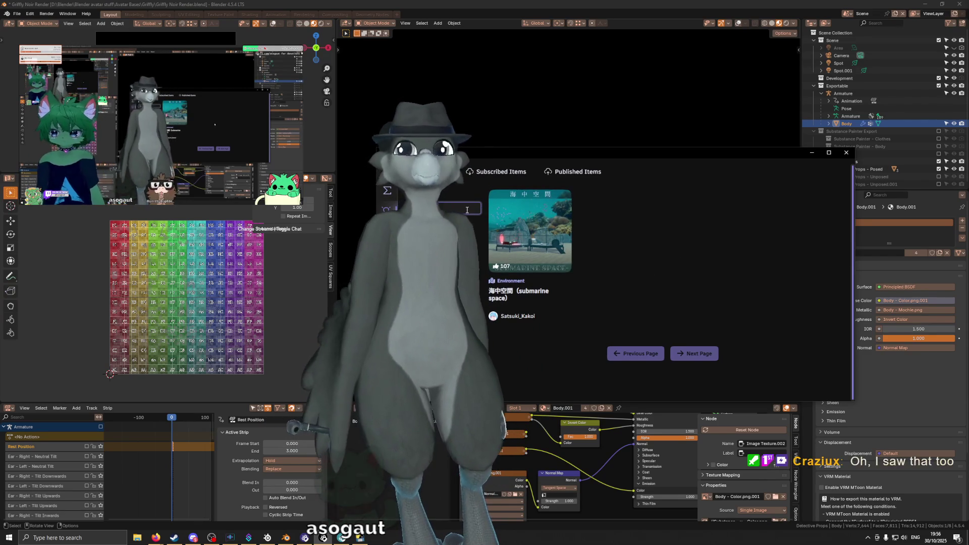
List all 277 Workshop environments and scroll down to Lush Garden Violet Day.
key(Return)
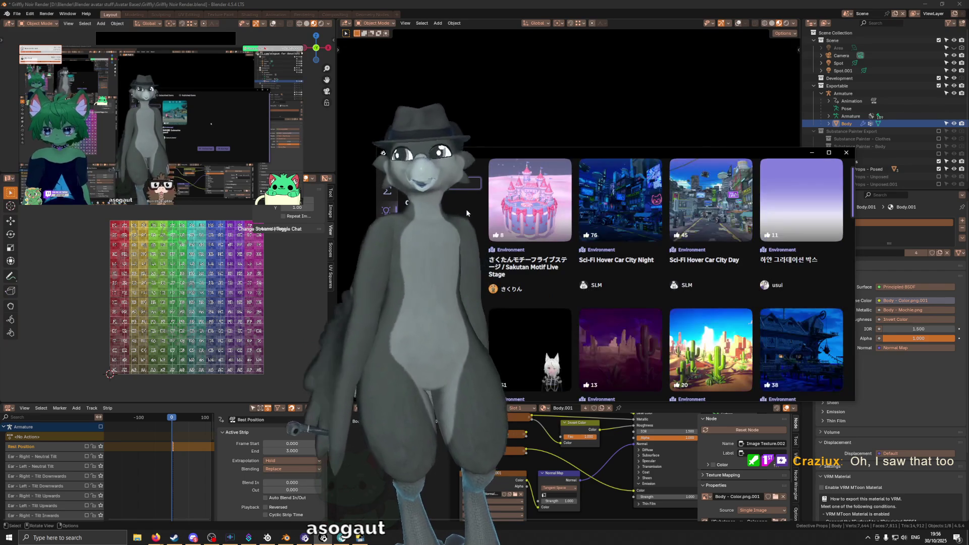
scroll(730, 184, down, 2)
scroll(730, 183, down, 2)
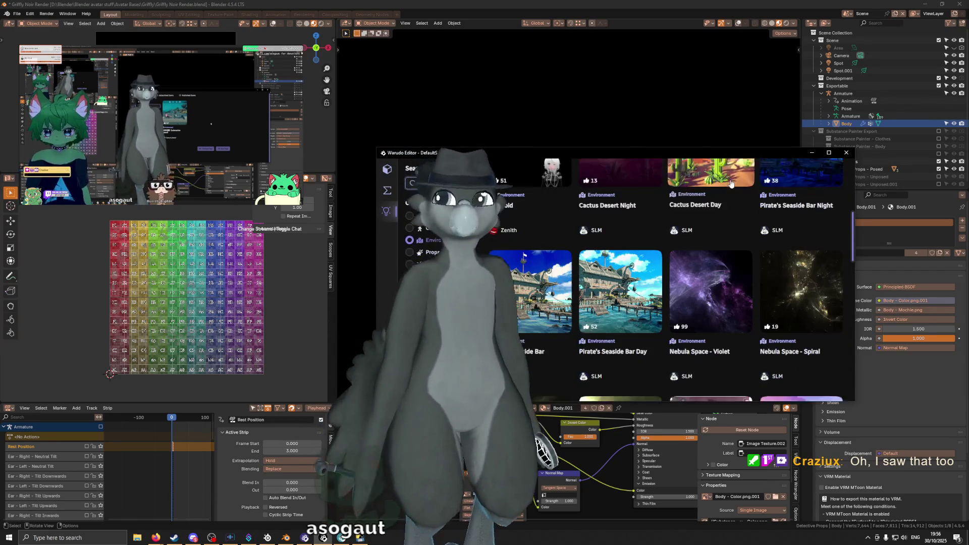
scroll(742, 194, down, 2)
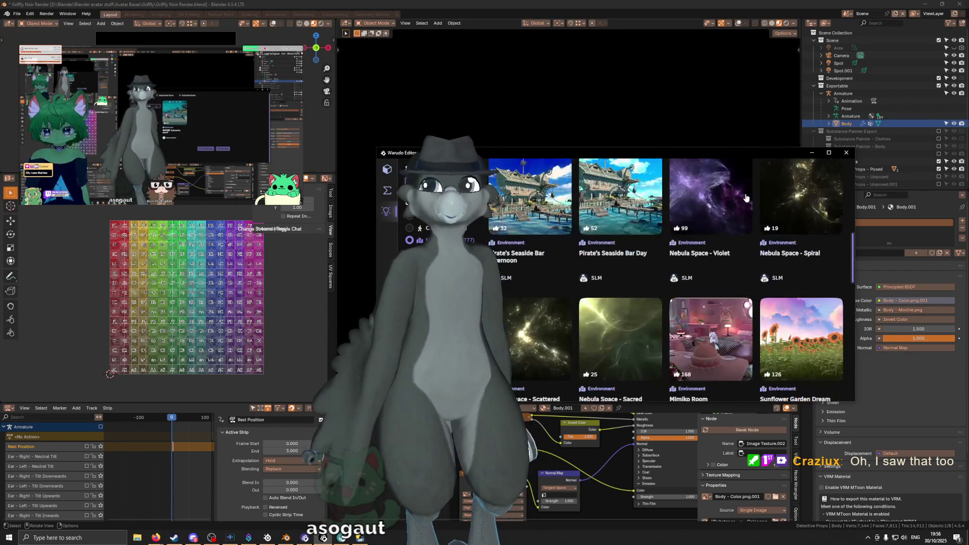
scroll(746, 197, down, 2)
scroll(737, 232, down, 2)
scroll(729, 266, down, 2)
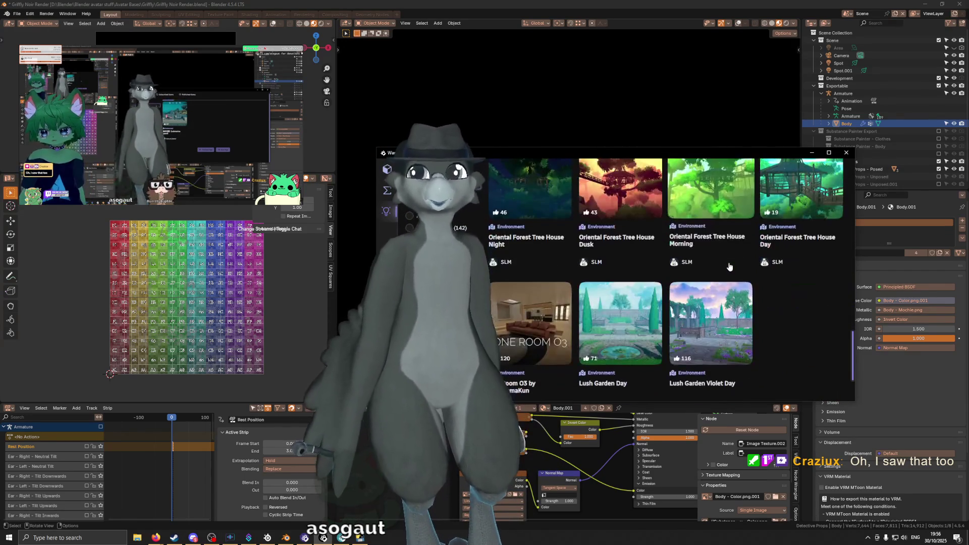
scroll(722, 273, down, 2)
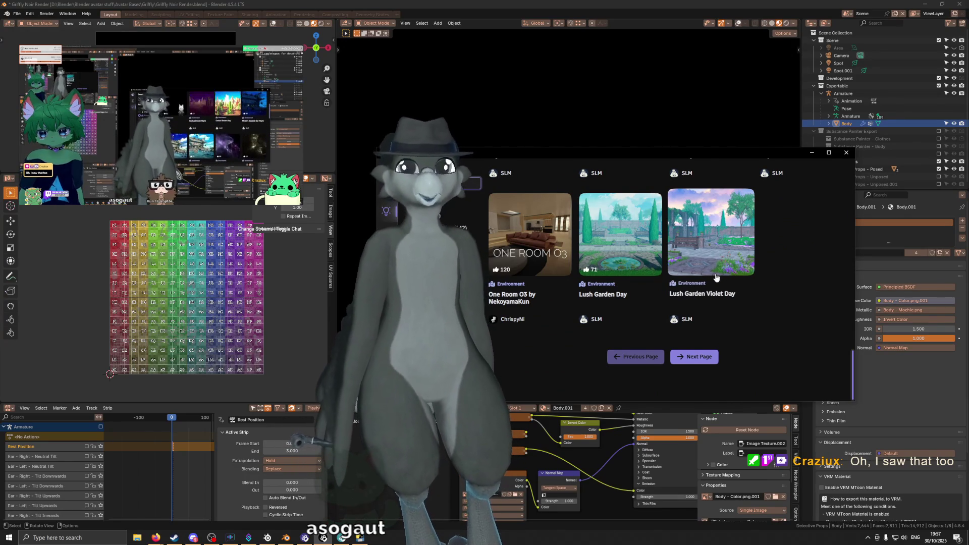
Scroll back up to The Void and close the environment browser.
scroll(717, 282, up, 2)
scroll(718, 300, up, 2)
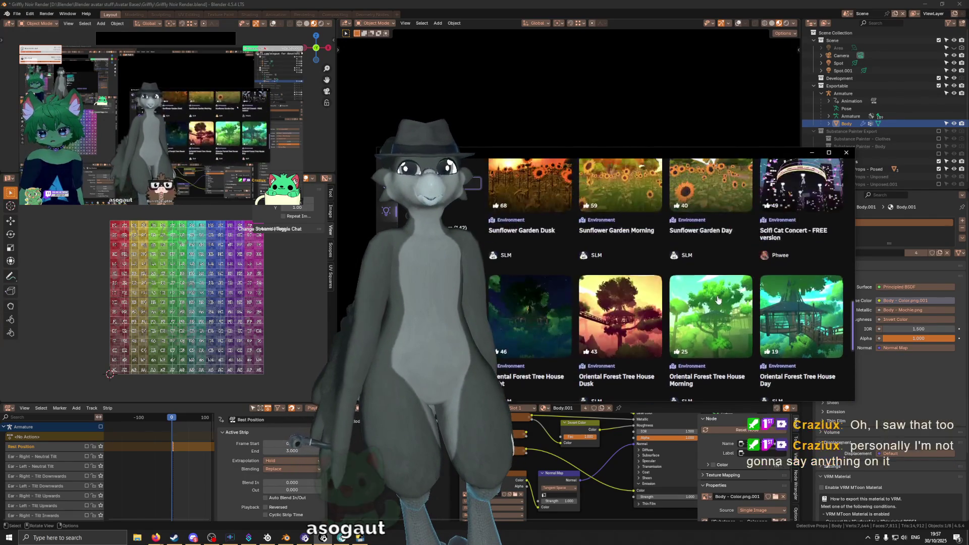
scroll(718, 300, up, 2)
scroll(757, 278, up, 2)
scroll(811, 249, up, 2)
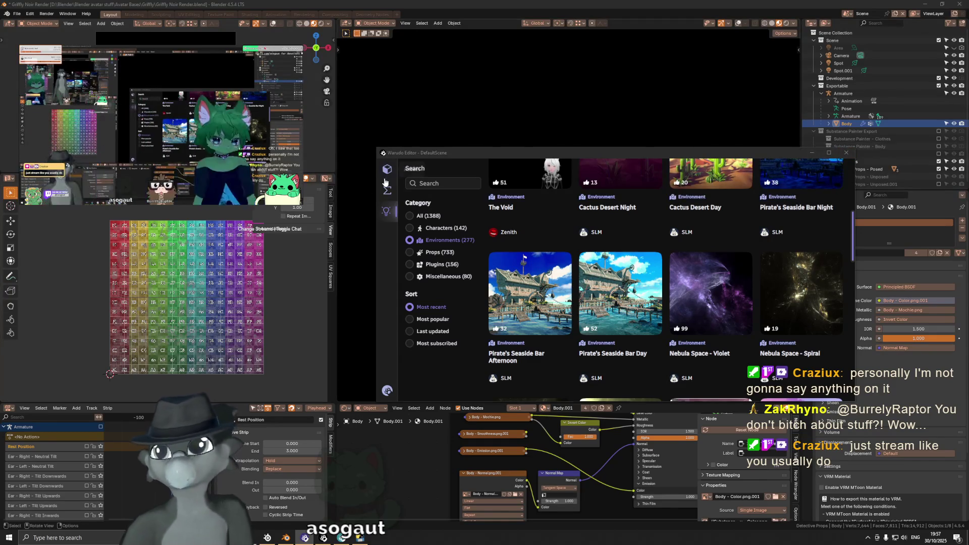
key(Escape)
Move the Warudo window aside to reveal Blender's Griffy Noir Render.blend avatar scene.
drag(754, 156, 968, 191)
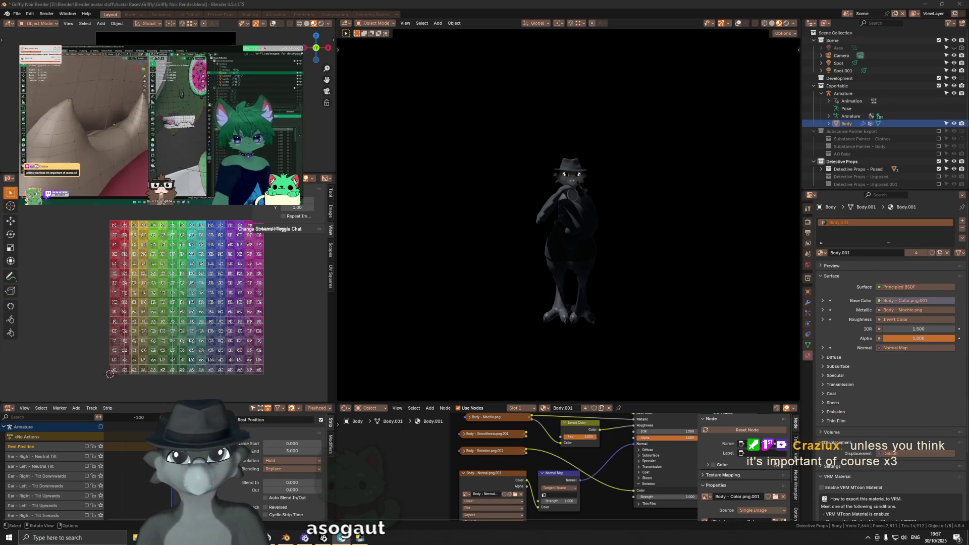
key(super)
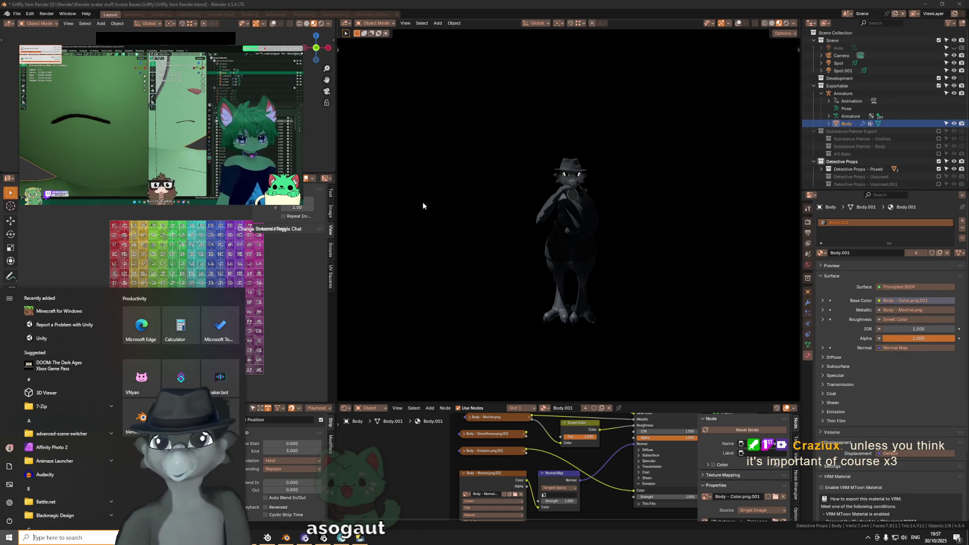
key(super)
Orbit around the noir-lit avatar, then bring up Save As in the Griffly folder.
middle_drag(649, 156, 533, 220)
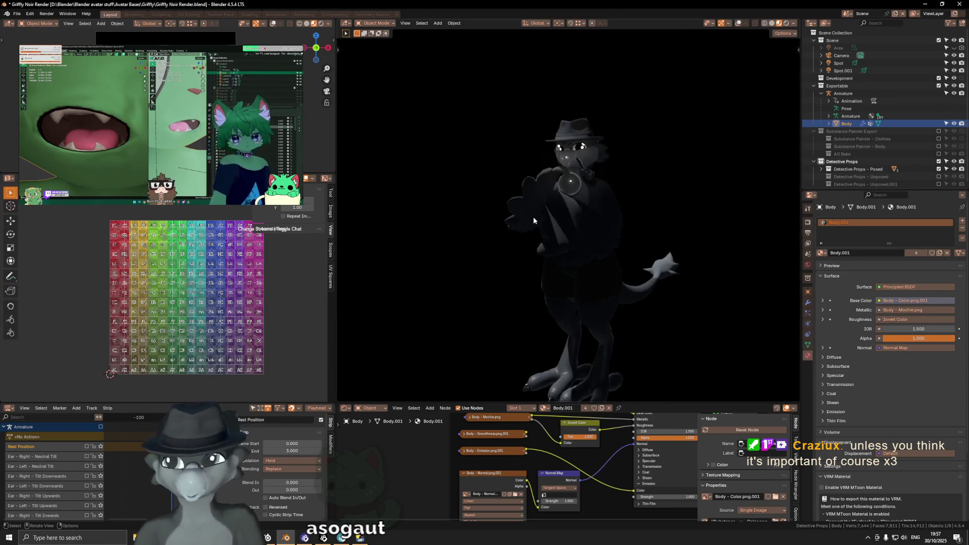
middle_drag(552, 268, 543, 250)
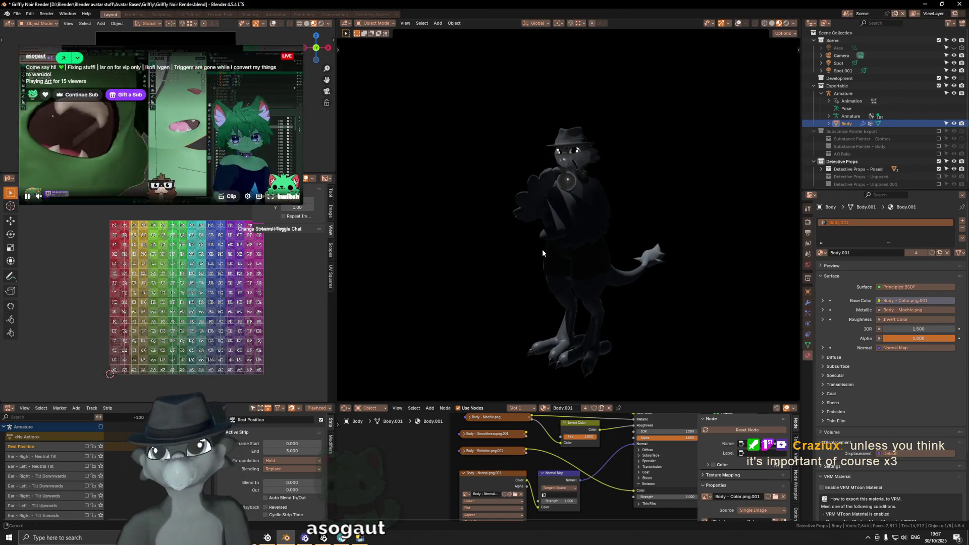
middle_drag(550, 267, 552, 250)
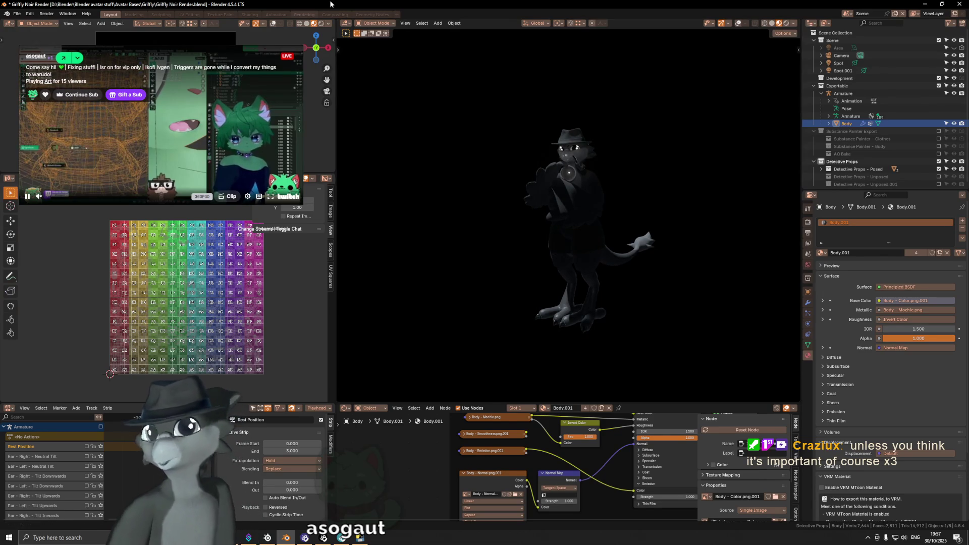
key(ctrl+shift+s)
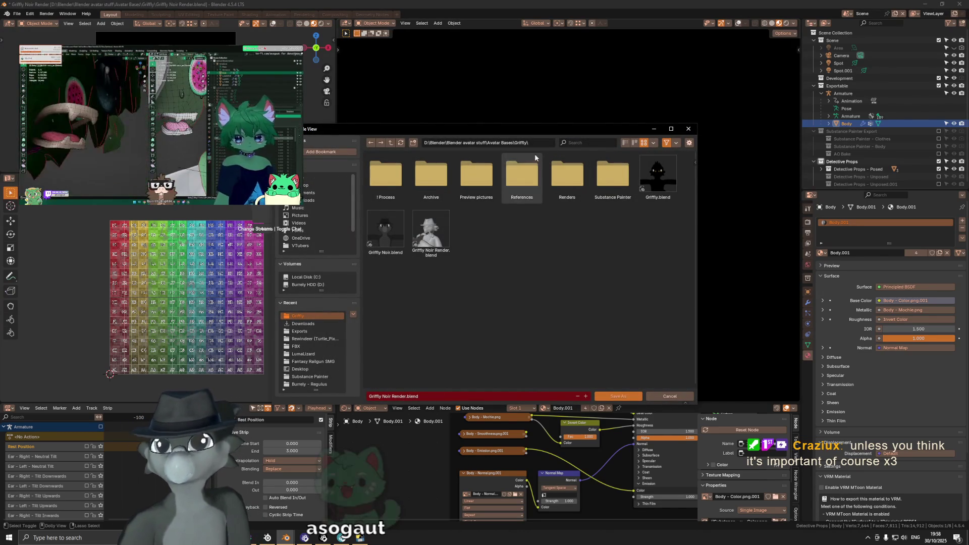
click(406, 396)
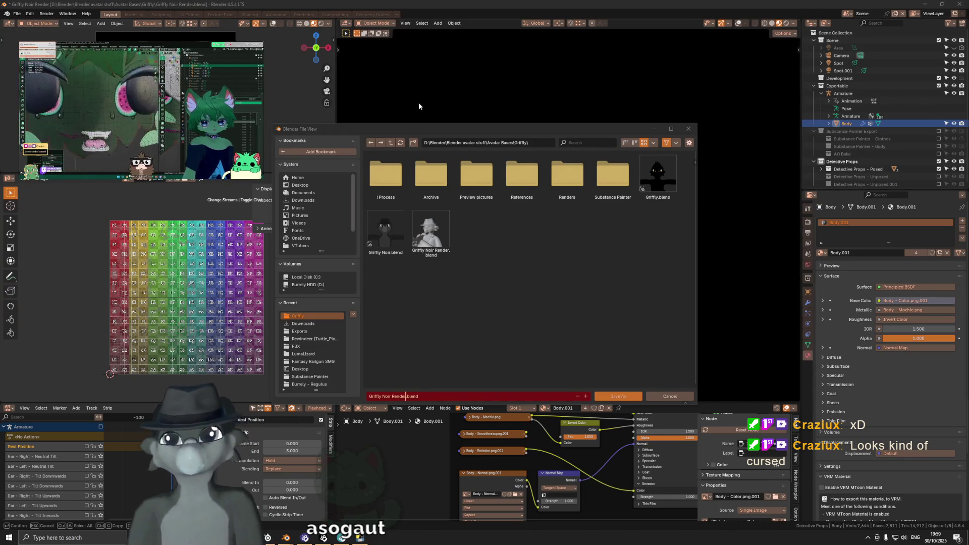
Shift the Save As dialog slightly to the left.
drag(518, 137, 486, 137)
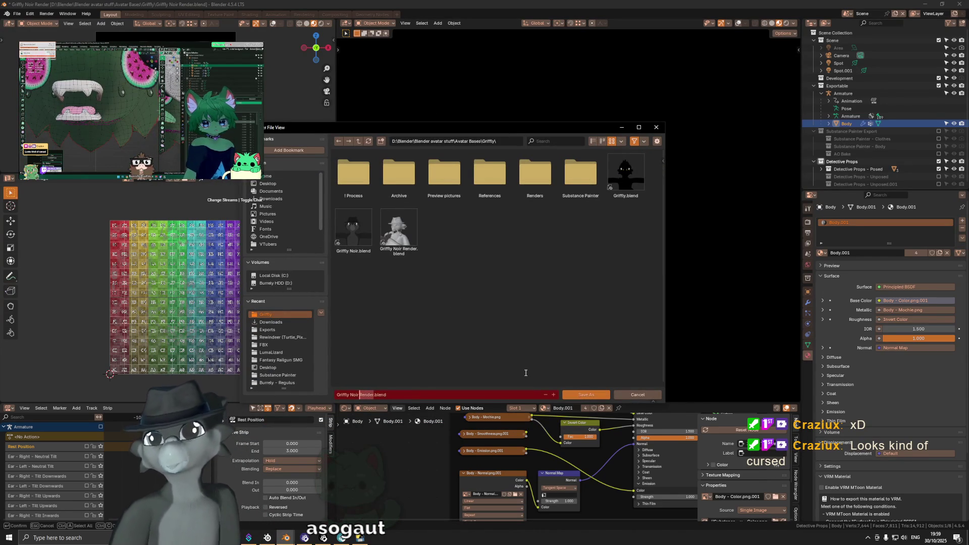
Change the filename from Render to Griffly Noir Setting.blend.
key(BackSpace)
key(BackSpace)
key(BackSpace)
text(Setting)
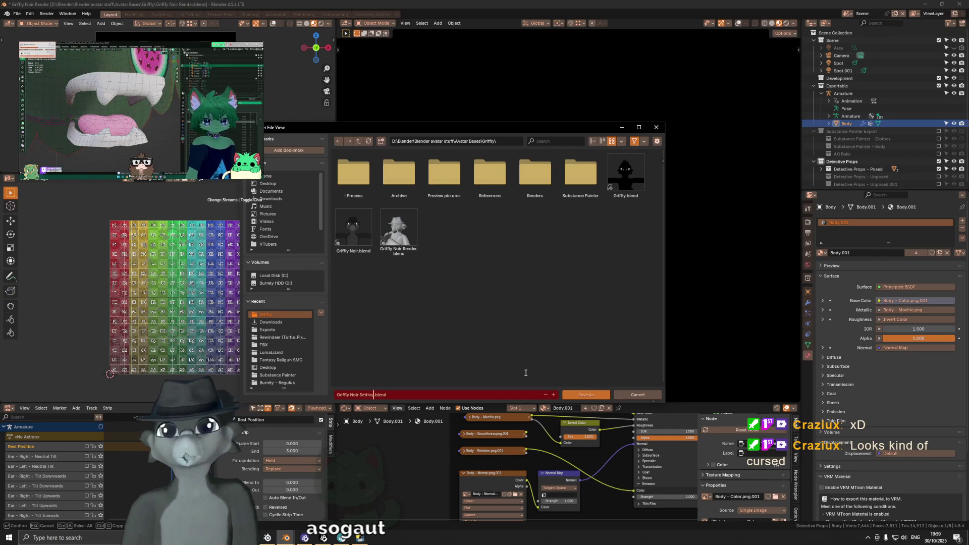
click(525, 372)
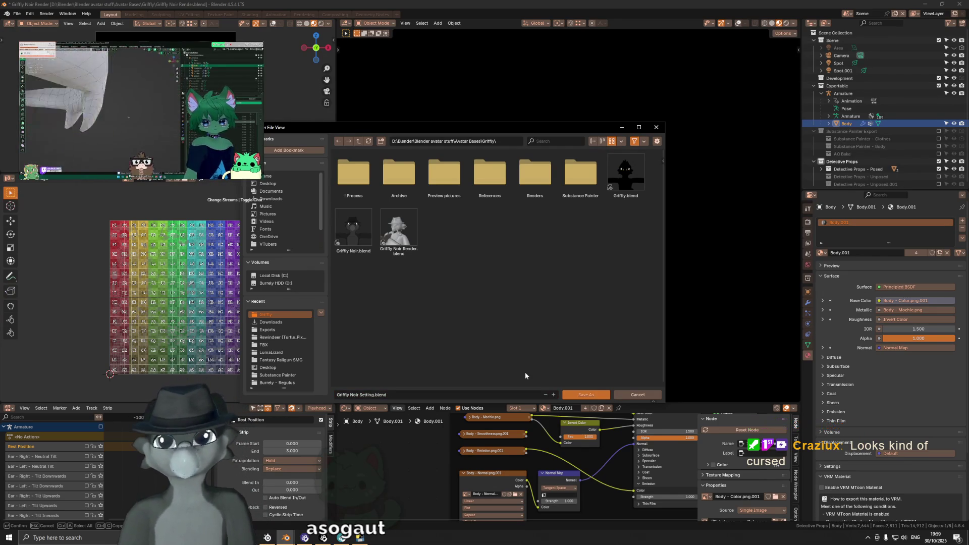
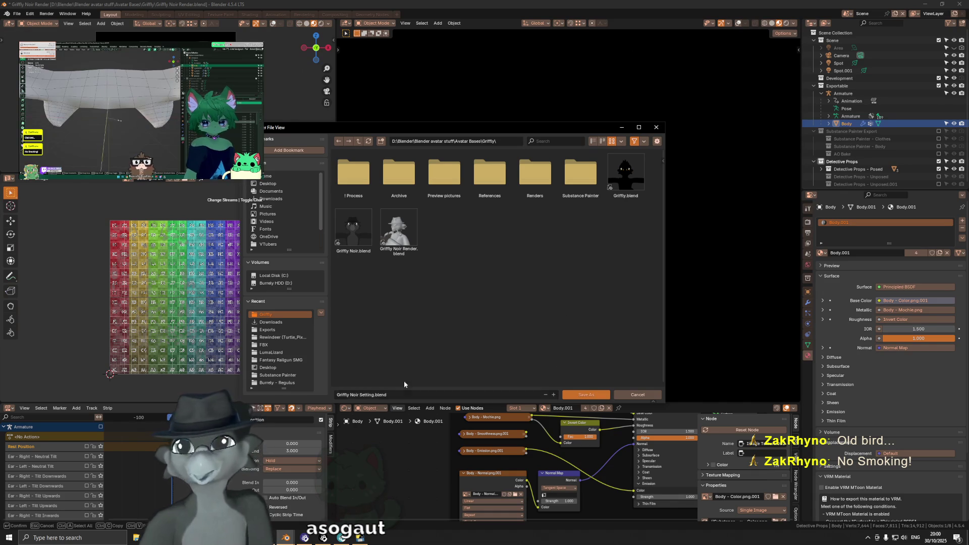
Save the scene as 'Griffly Noir Environment.blend', replacing 'Setting' in the file name.
click(373, 396)
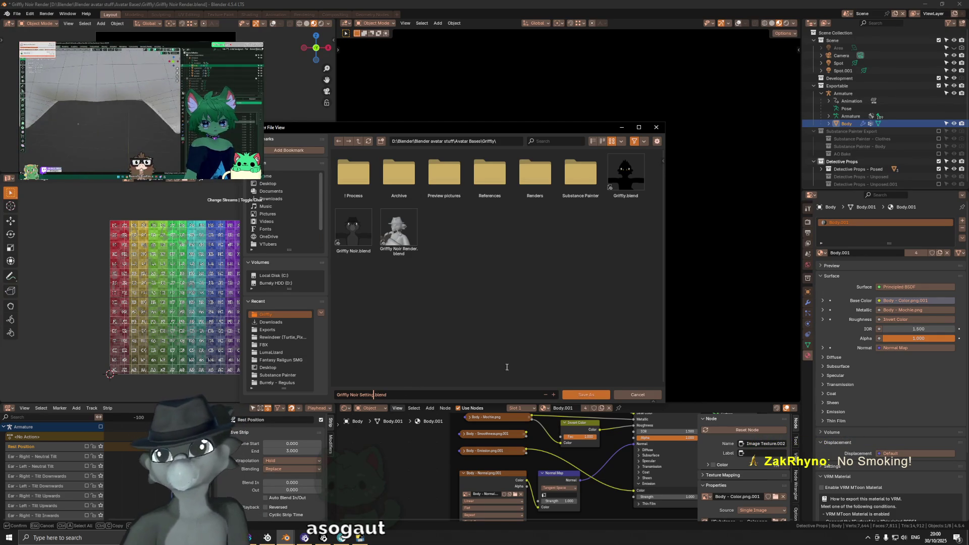
click(372, 394)
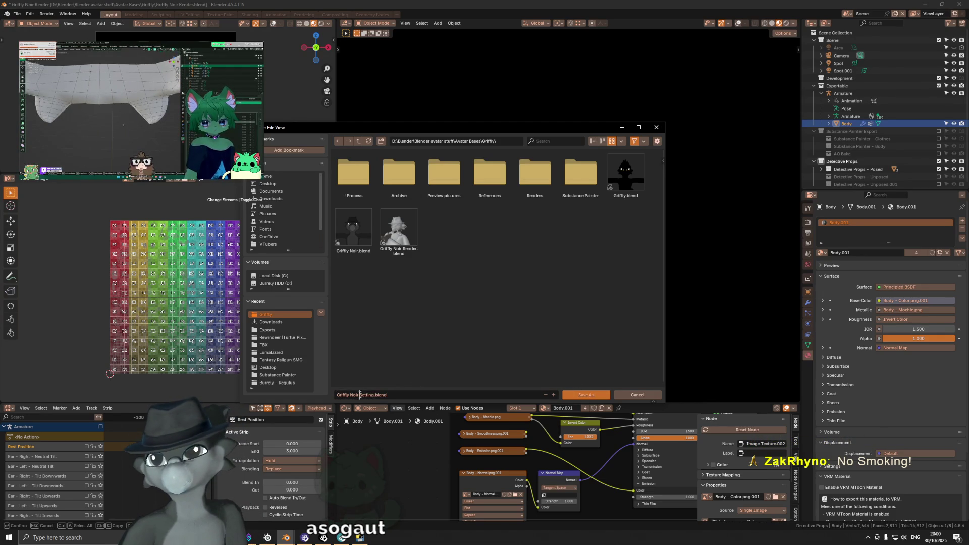
double_click(359, 395)
text(Environmen)
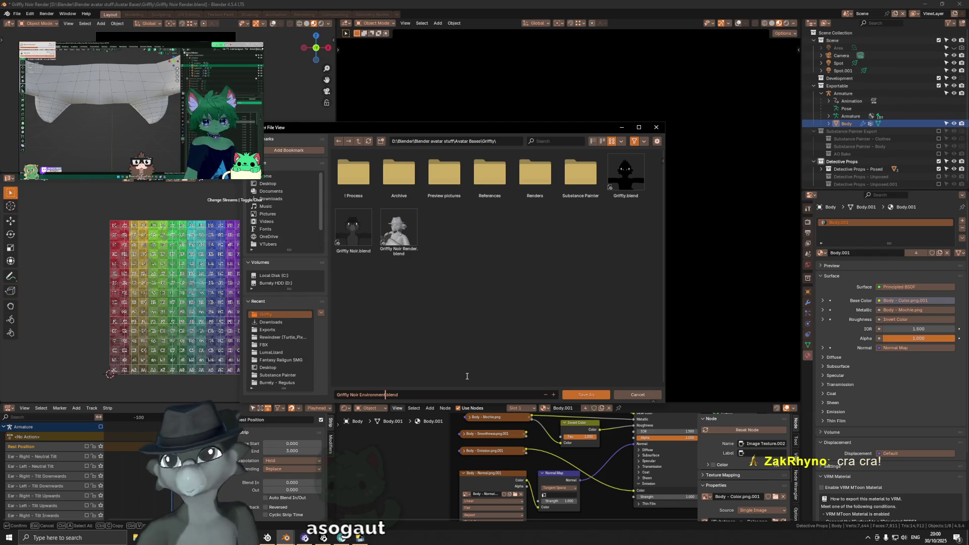
key(Return)
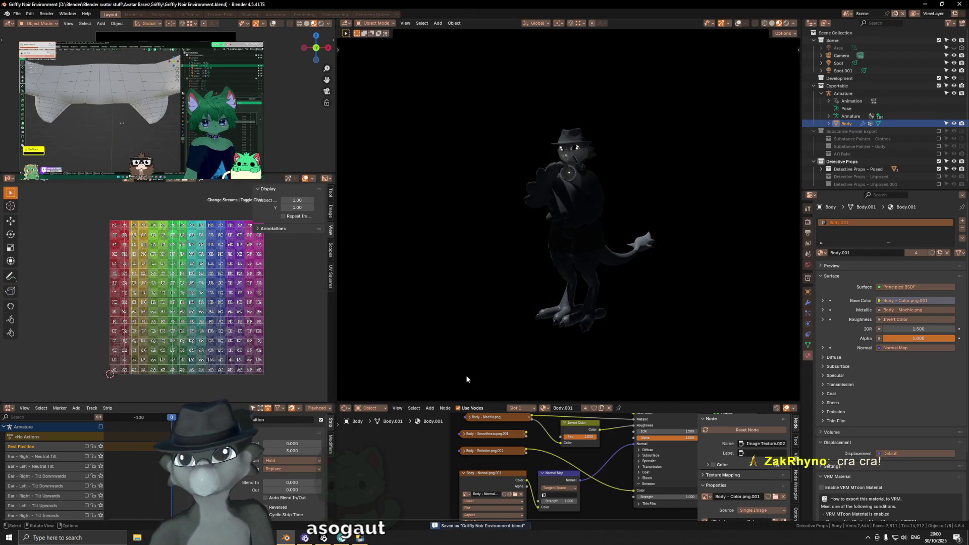
Orbit around the avatar to check its back and front, toggling viewport overlays off and on.
middle_drag(545, 252, 655, 224)
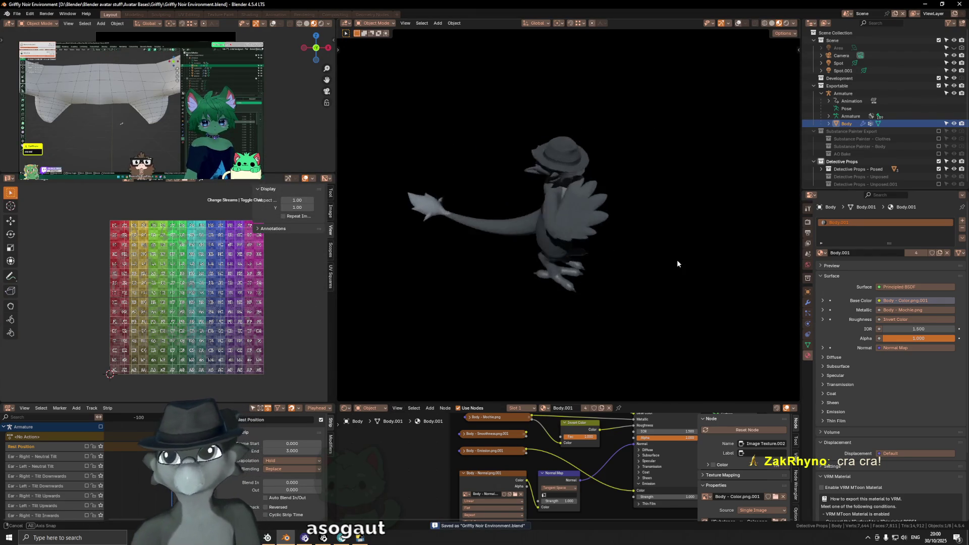
middle_drag(655, 224, 610, 228)
key(shift+alt+z)
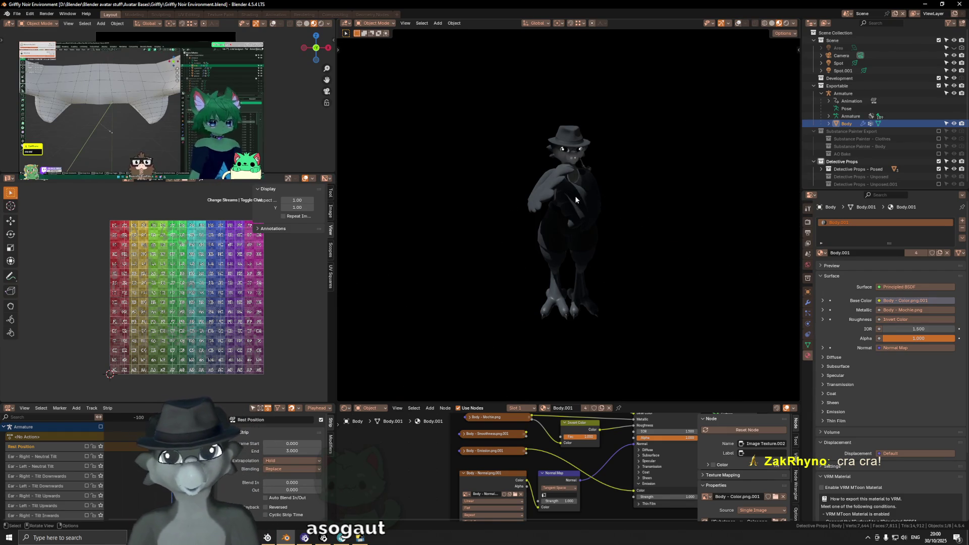
key(shift+alt+z)
Re-angle the view around the character and bring up the Add > Mesh menu.
mouse_move(574, 196)
middle_down()
mouse_move(593, 263)
mouse_move(573, 263)
middle_up()
key(shift+a)
mouse_move(642, 279)
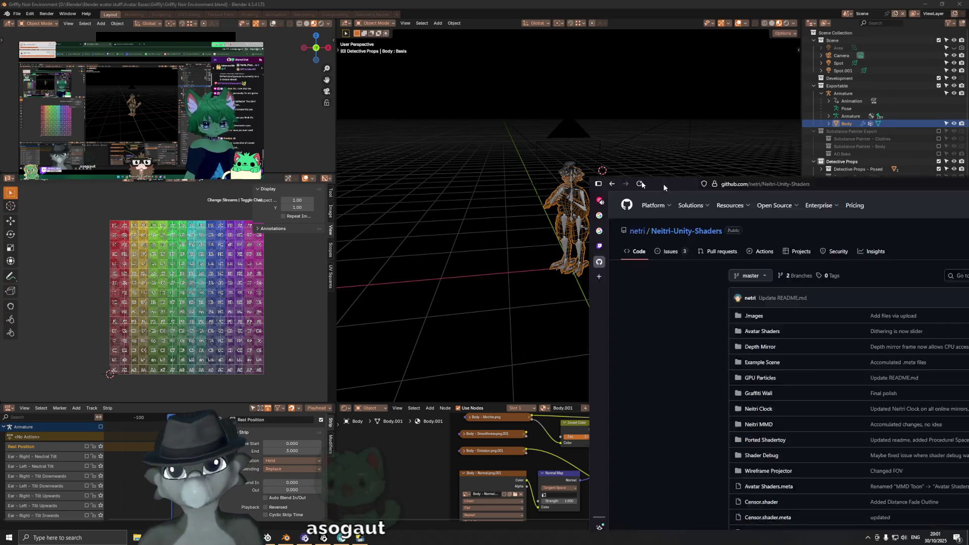
Scroll through the README's first shader examples, settling on the Censor section.
scroll(391, 311, down, 5)
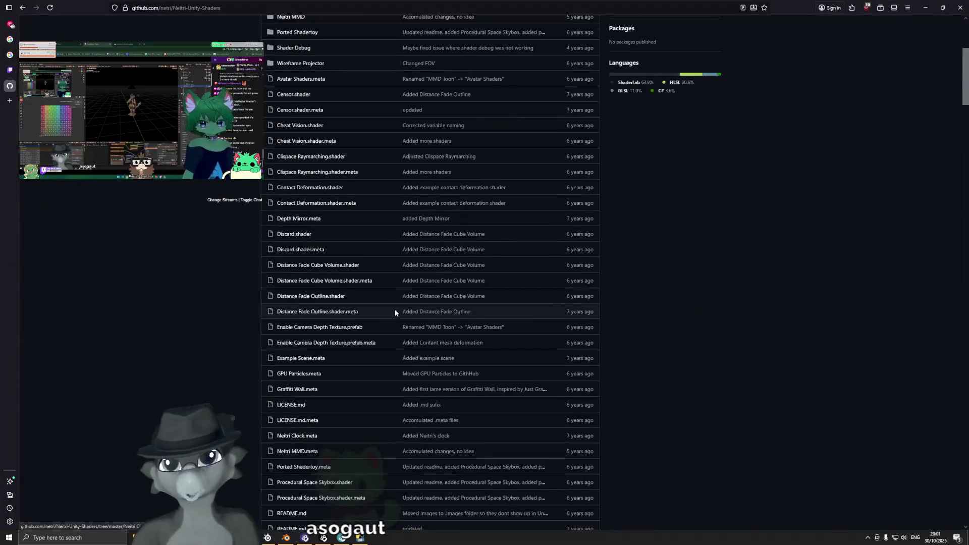
scroll(428, 244, down, 5)
scroll(406, 217, down, 5)
scroll(410, 217, down, 2)
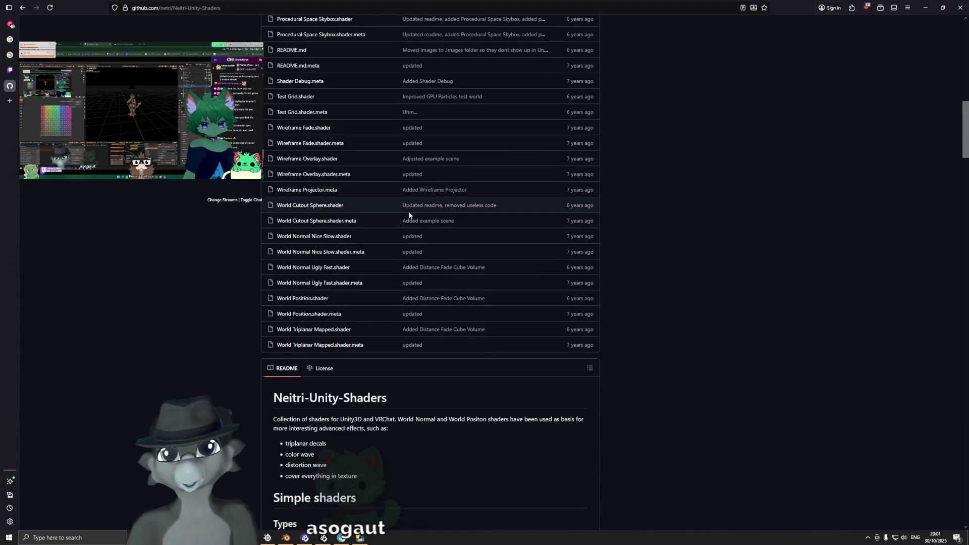
scroll(409, 215, down, 5)
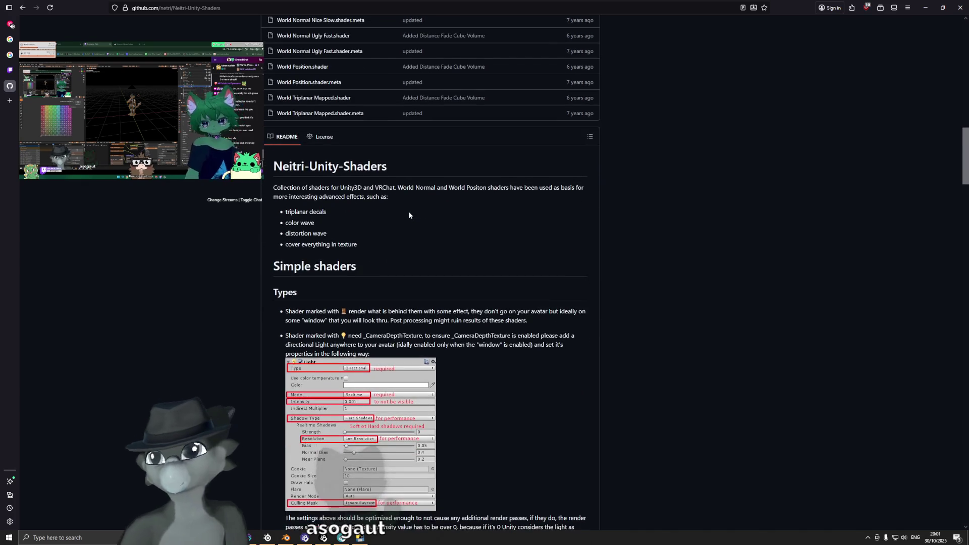
scroll(407, 213, down, 4)
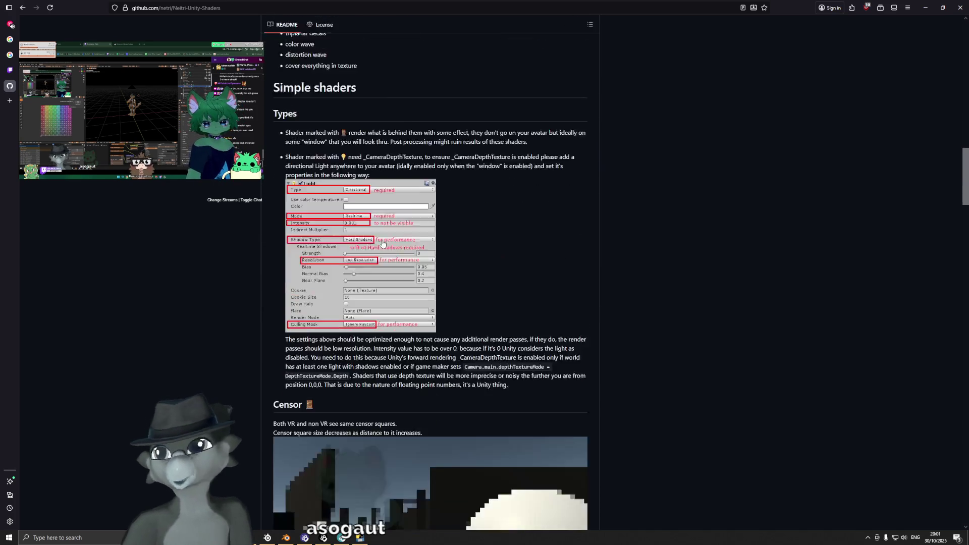
scroll(444, 189, down, 4)
scroll(446, 177, down, 8)
scroll(446, 177, up, 2)
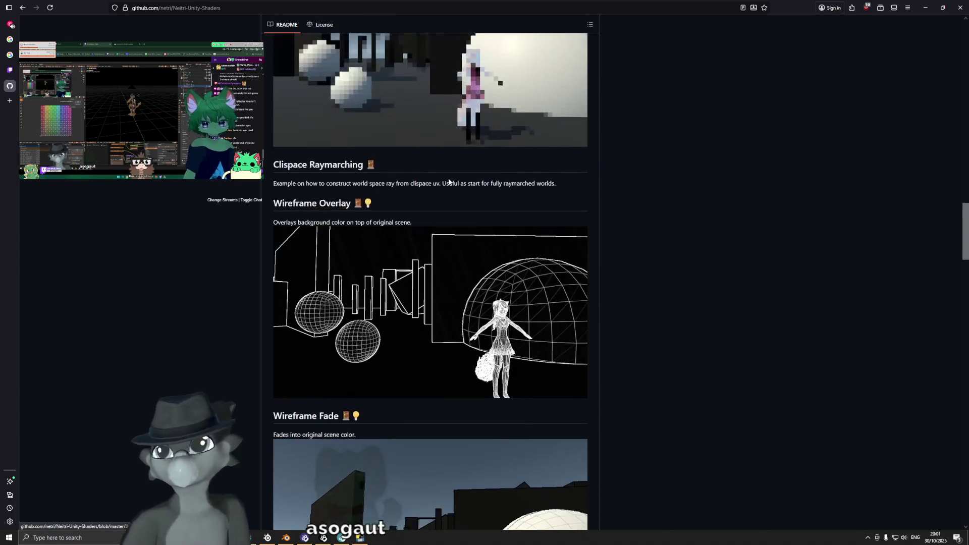
scroll(878, 202, up, 2)
scroll(751, 227, up, 2)
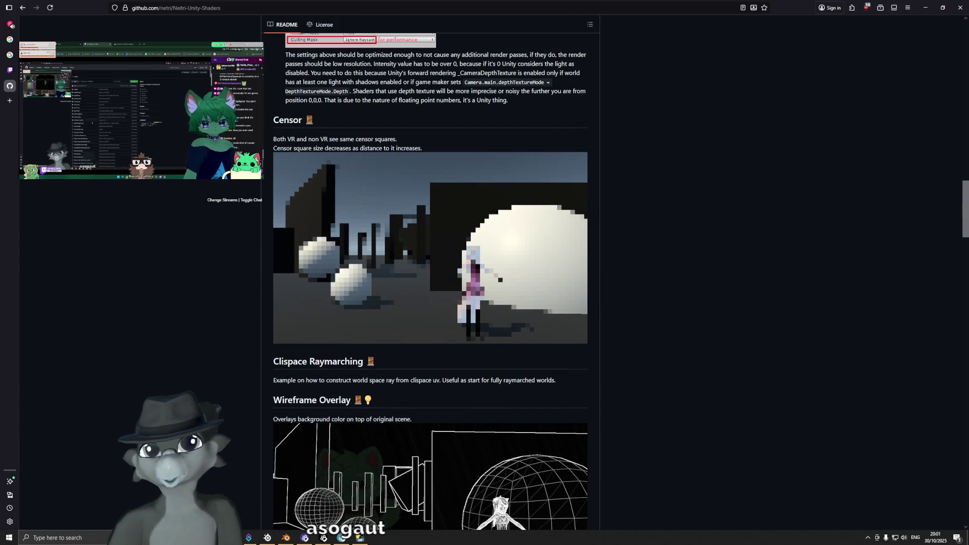
scroll(966, 207, down, 3)
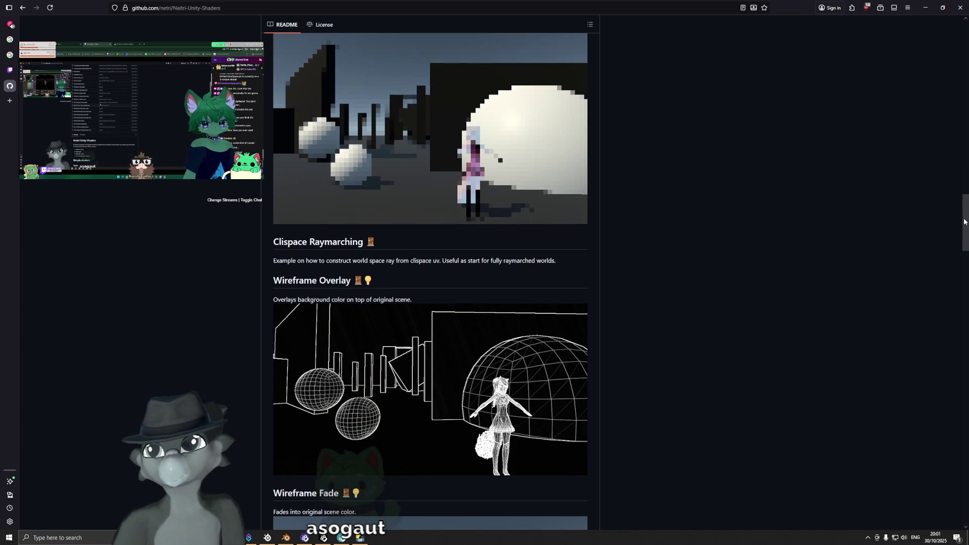
scroll(936, 199, up, 4)
drag(279, 199, 320, 204)
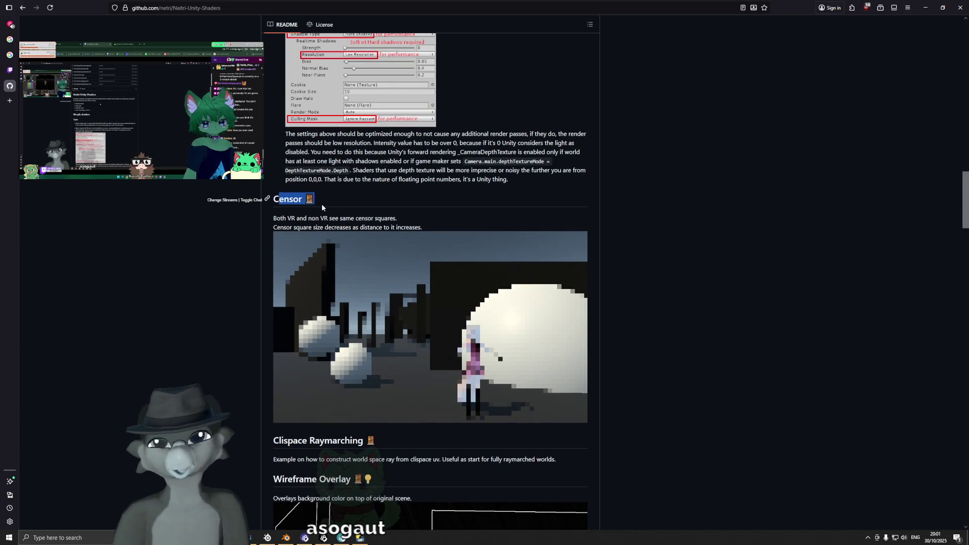
click(528, 226)
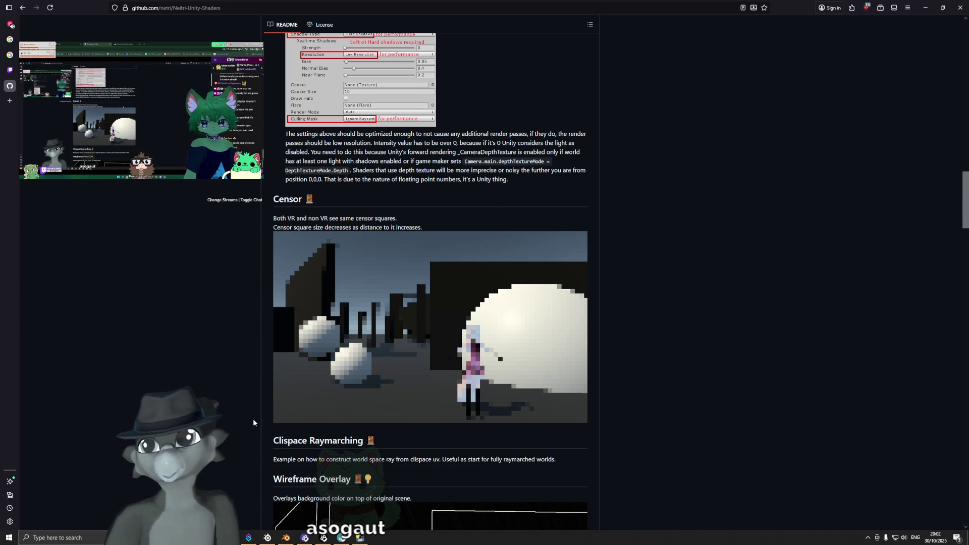
Continue scrolling down the README to the Distance Fade Cube Volume example.
scroll(558, 349, down, 2)
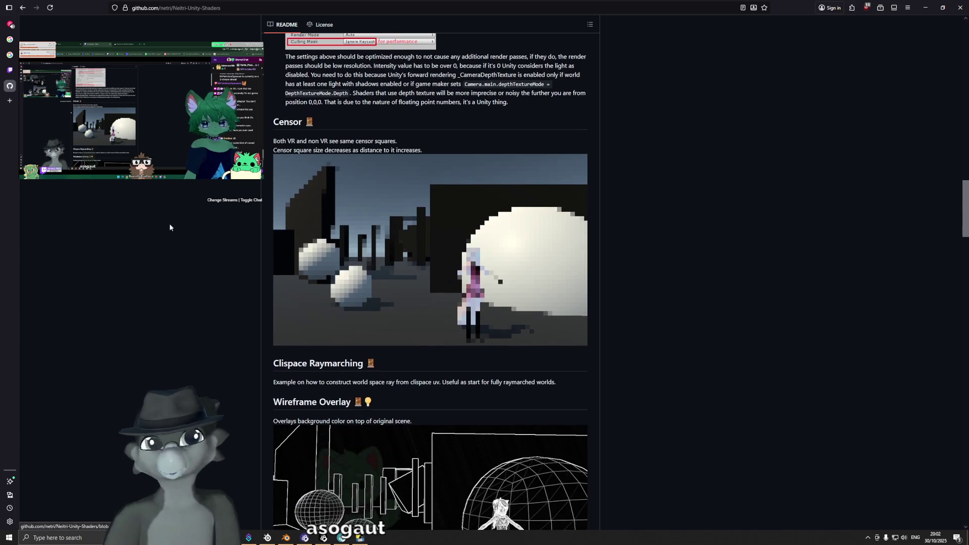
scroll(592, 314, down, 1)
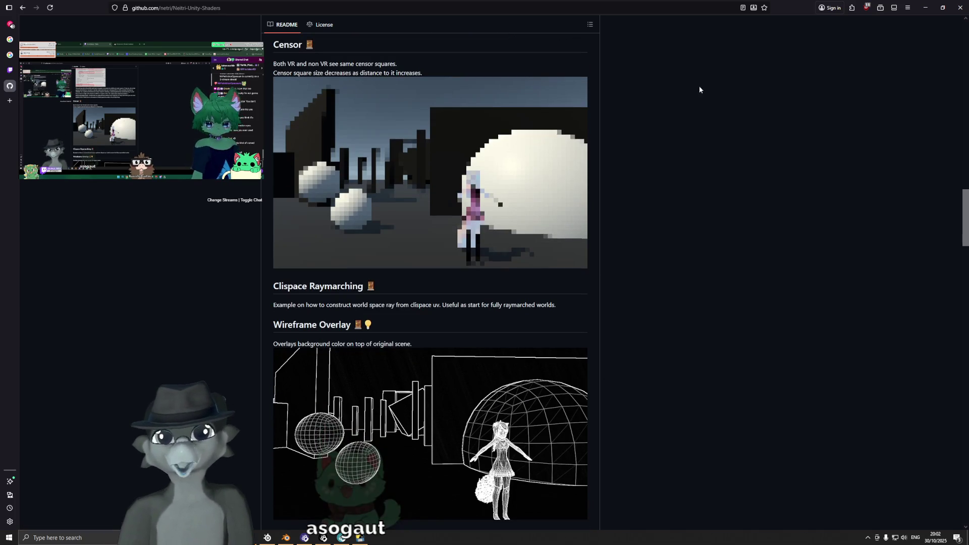
scroll(702, 353, down, 2)
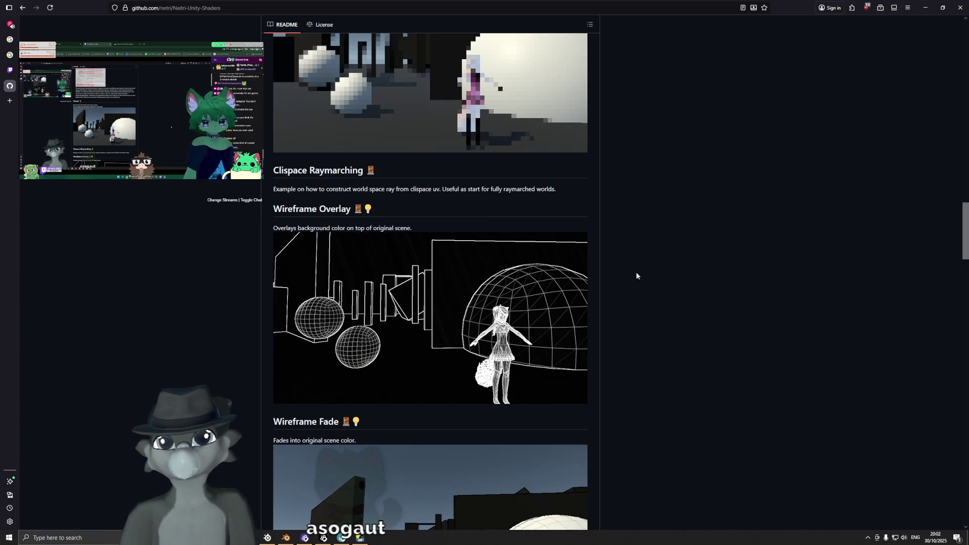
scroll(682, 272, down, 1)
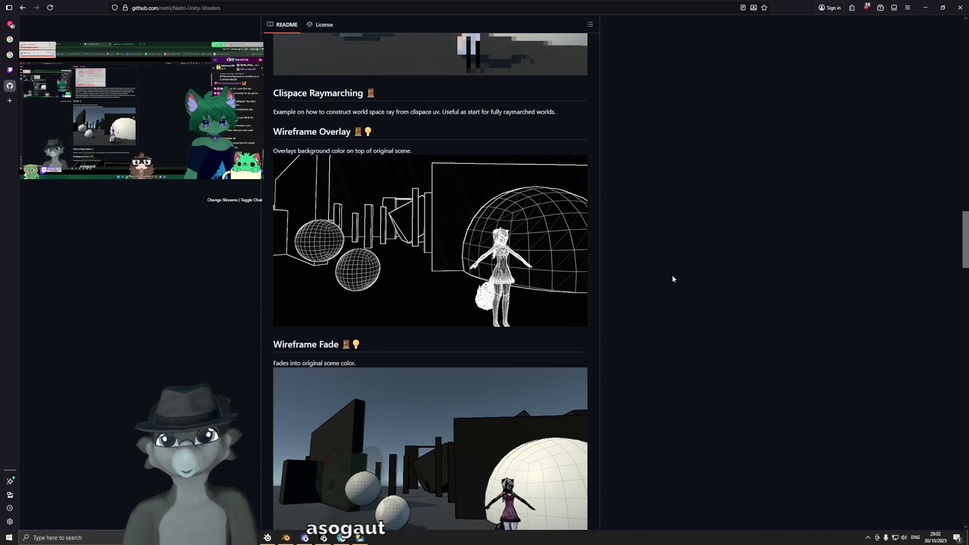
scroll(672, 275, down, 1)
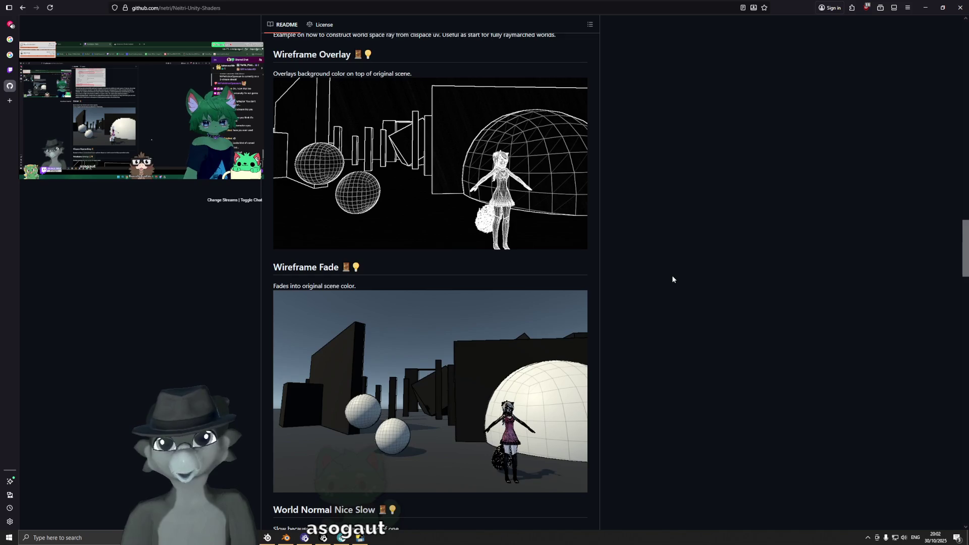
scroll(672, 276, down, 1)
scroll(671, 278, down, 1)
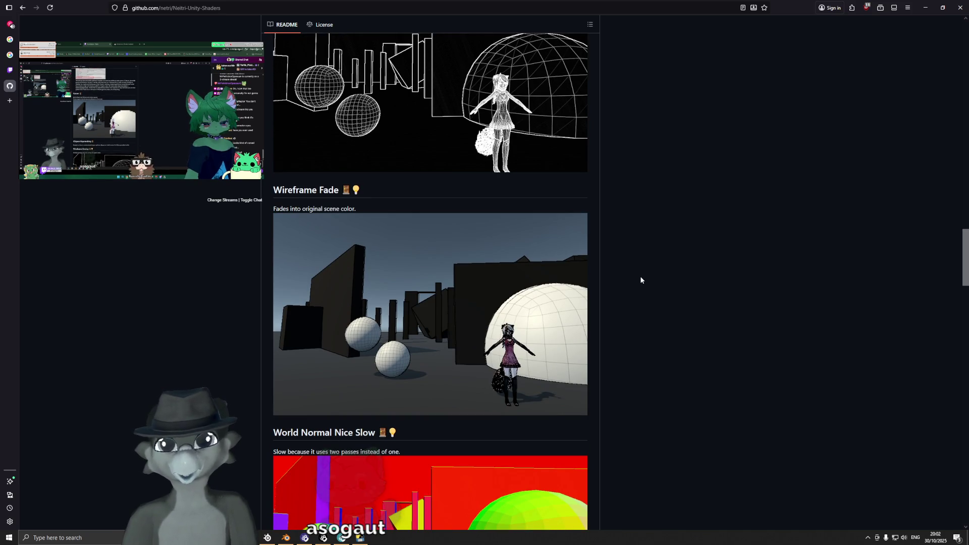
scroll(640, 277, down, 1)
scroll(640, 277, down, 3)
scroll(641, 277, down, 4)
scroll(641, 279, down, 3)
scroll(641, 278, down, 4)
scroll(640, 293, down, 6)
scroll(640, 292, down, 3)
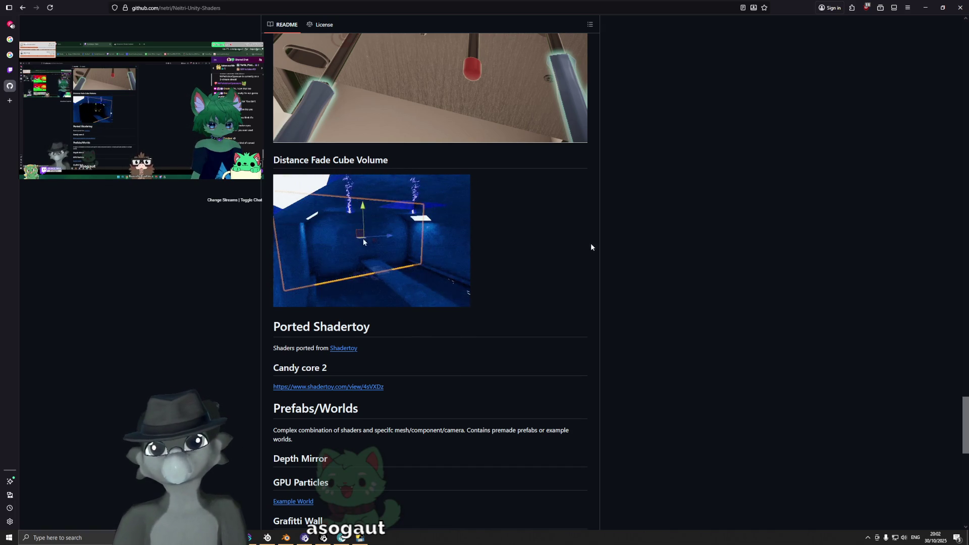
Scroll to the top of the Neitri-Unity-Shaders page, select its URL, and return to Blender.
scroll(568, 224, up, 1)
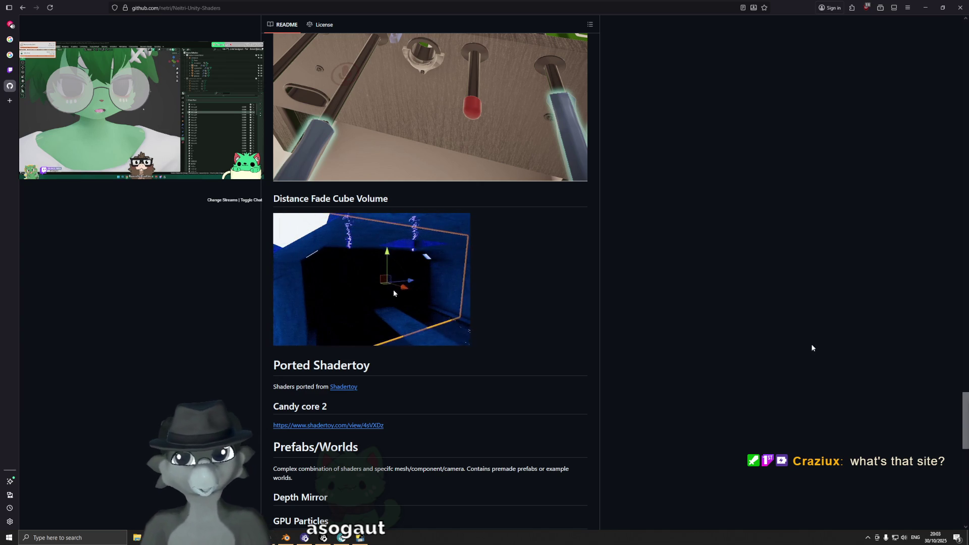
scroll(520, 364, up, 3)
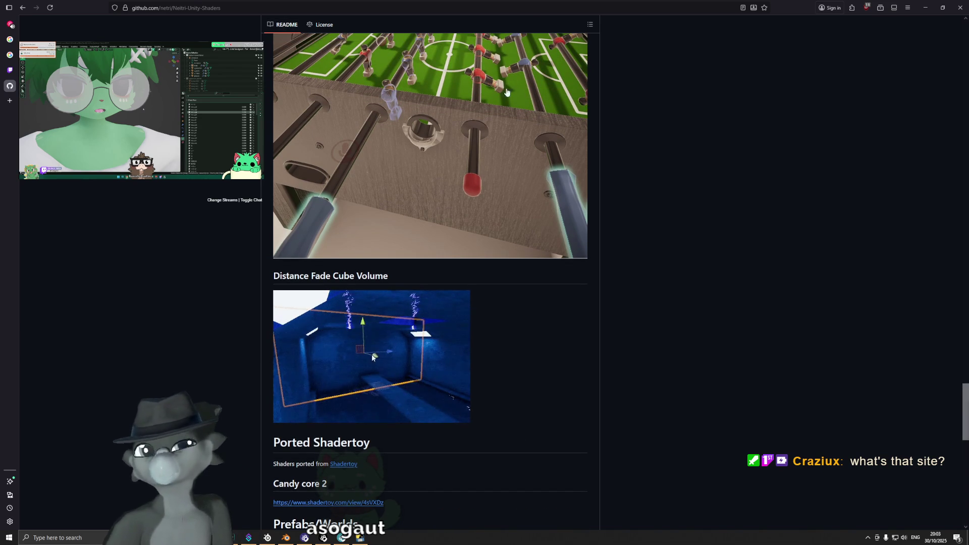
scroll(571, 151, up, 10)
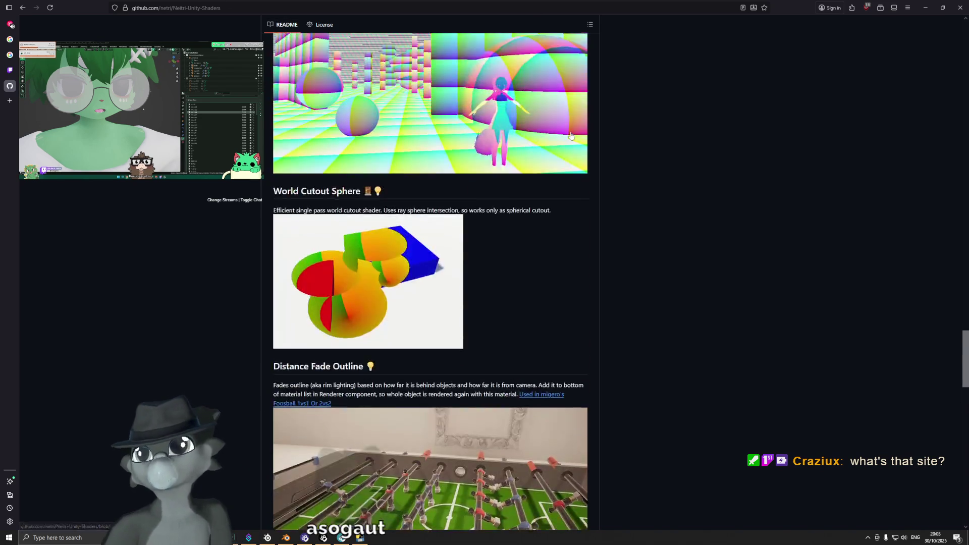
scroll(591, 181, up, 10)
scroll(596, 192, up, 10)
scroll(588, 202, up, 10)
scroll(578, 190, up, 10)
scroll(606, 131, up, 10)
scroll(625, 86, up, 10)
click(209, 8)
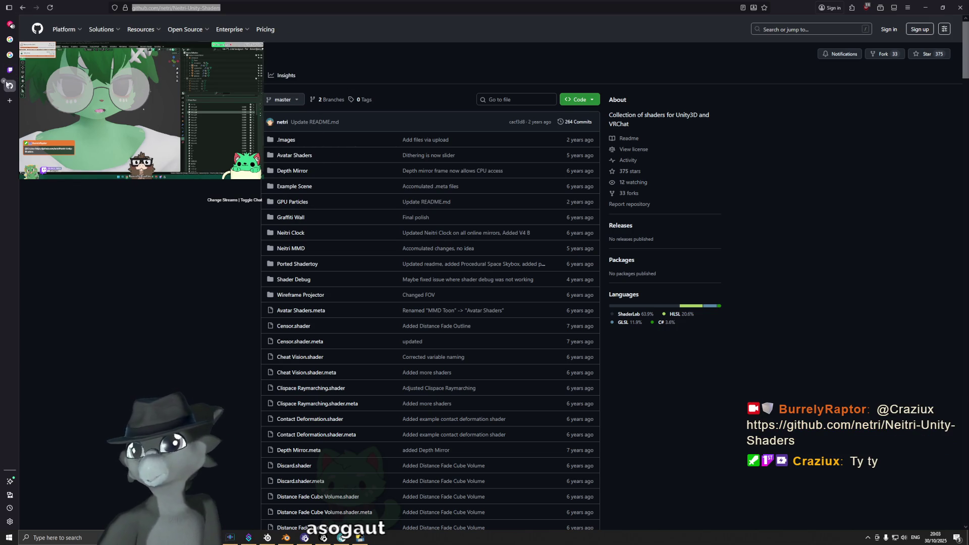
key(alt+Tab)
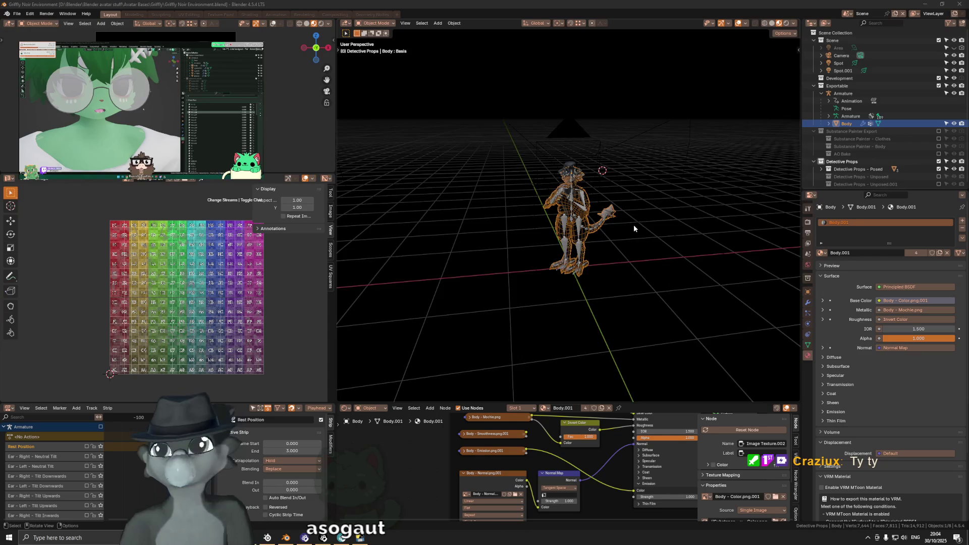
Switch the viewport to Solid shading and snap the 3D cursor to the character's feet.
middle_drag(634, 225, 565, 221)
scroll(566, 221, up, 3)
key(z)
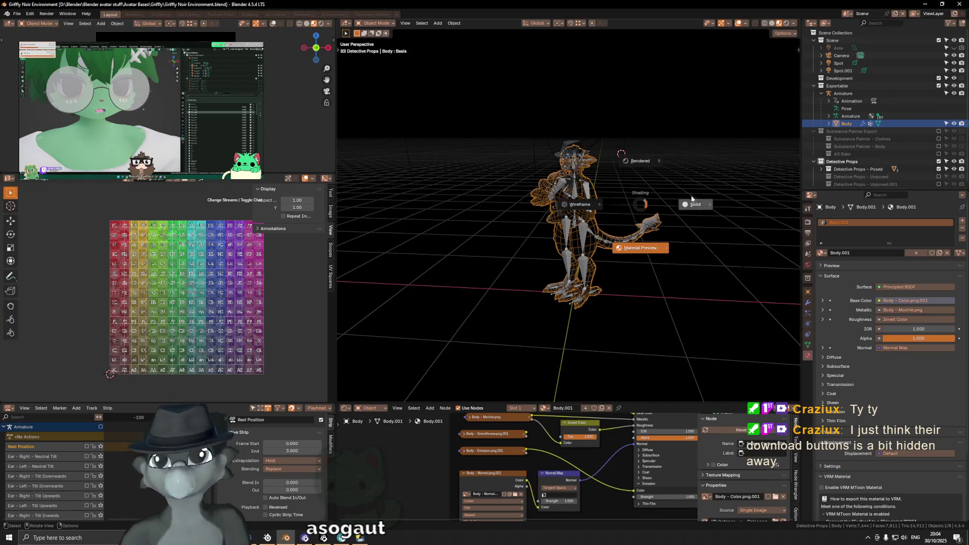
click(673, 205)
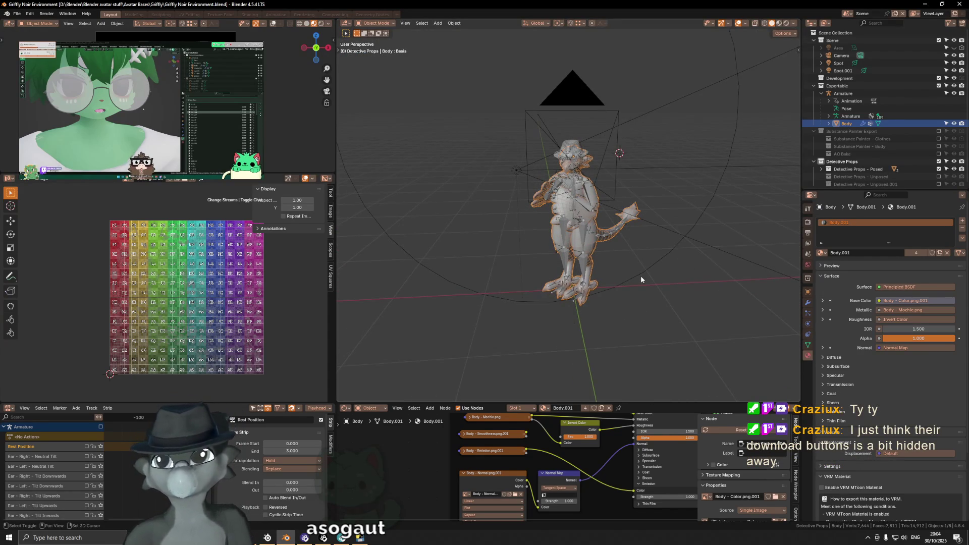
key(shift+s)
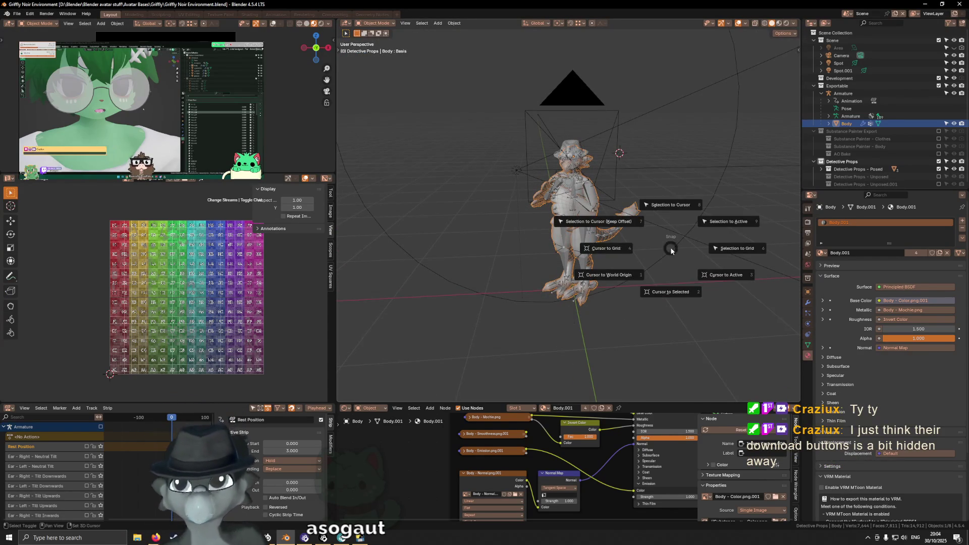
click(609, 283)
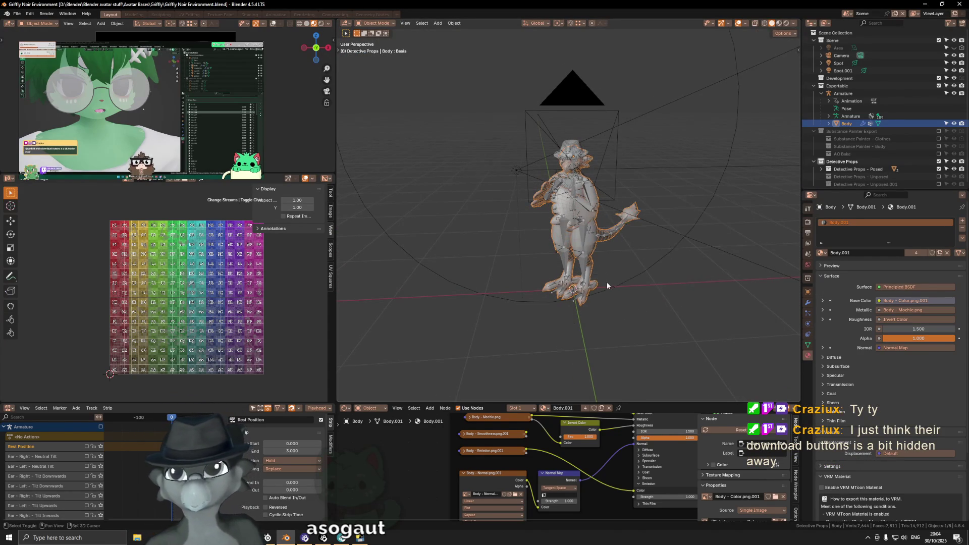
scroll(592, 223, down, 3)
scroll(592, 225, down, 2)
Add a floor plane scaled to 3 along X, then bring up the detective-office image results.
key(shift+a)
mouse_move(591, 248)
click(650, 248)
key(s)
key(x)
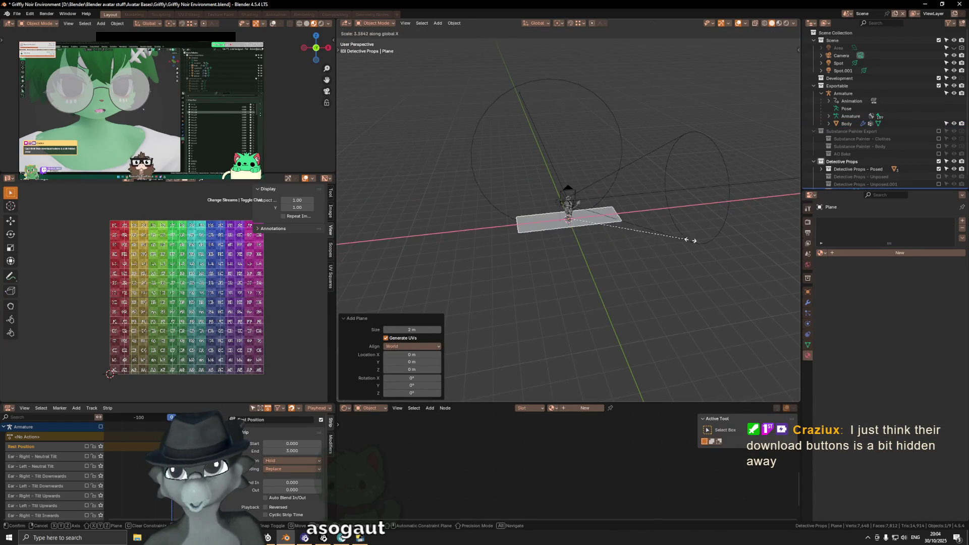
text(3)
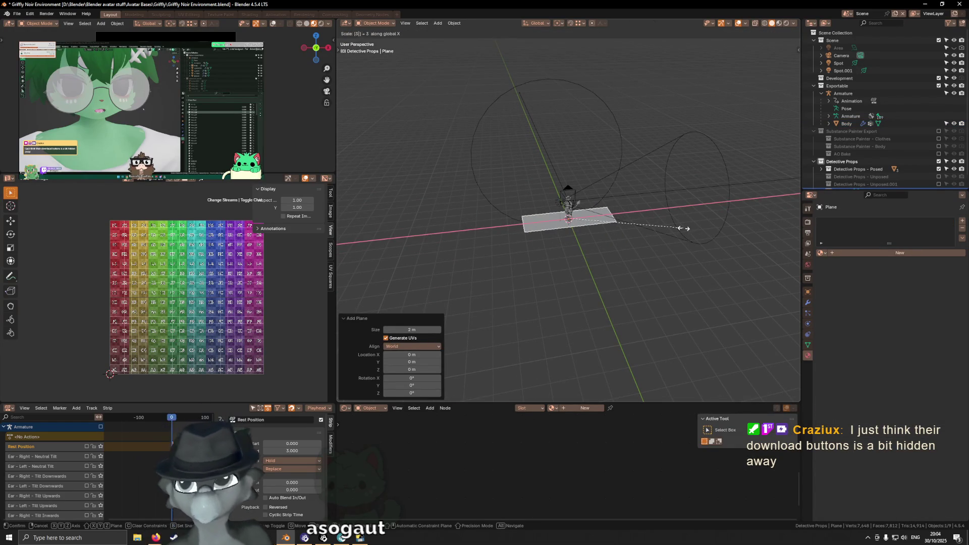
key(Return)
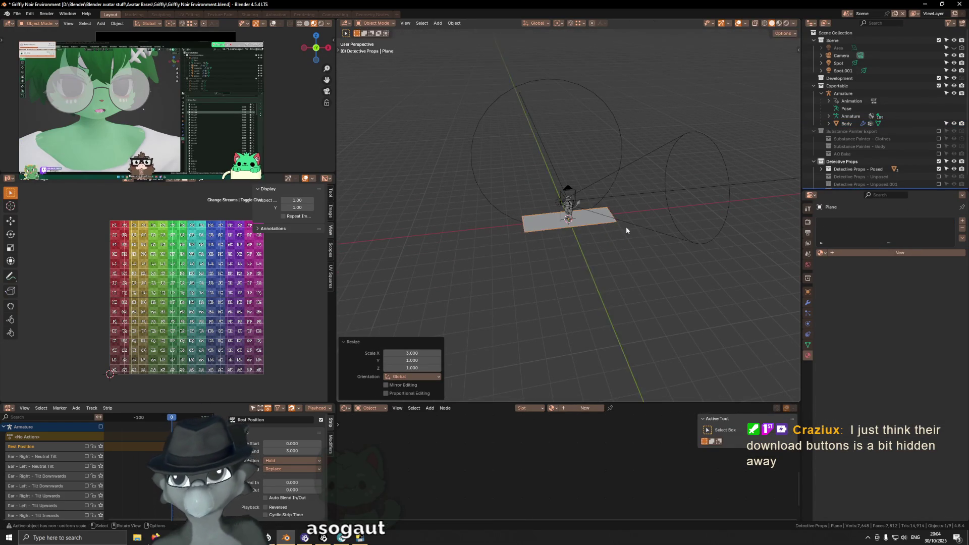
middle_drag(624, 229, 671, 247)
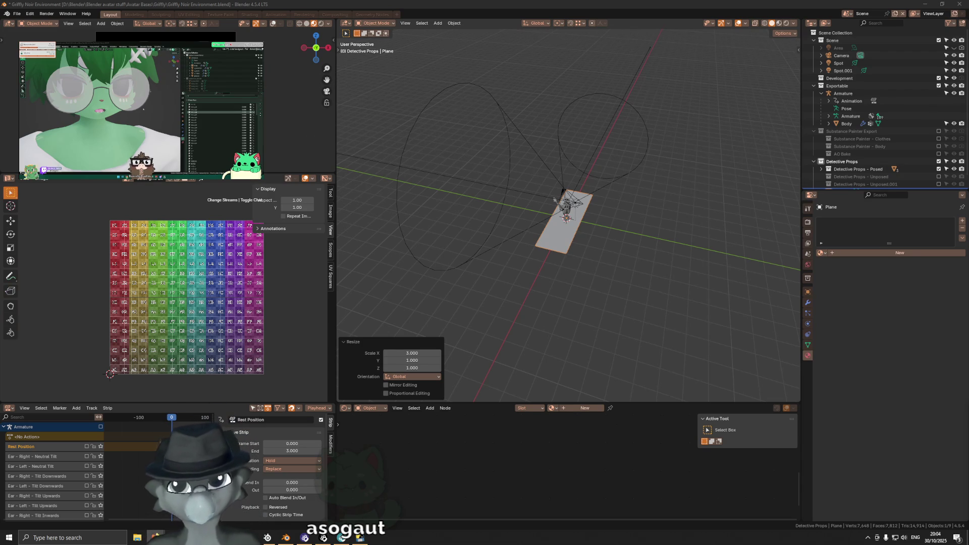
click(156, 536)
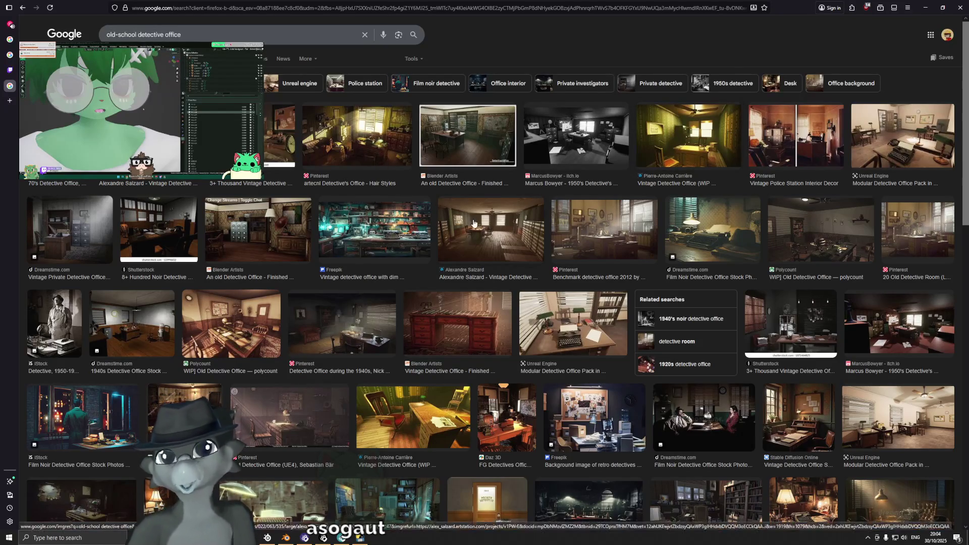
Preview the Polycount Old Detective Office and Benchmark detective office 2012 images, browse results, then return to Blender.
click(848, 228)
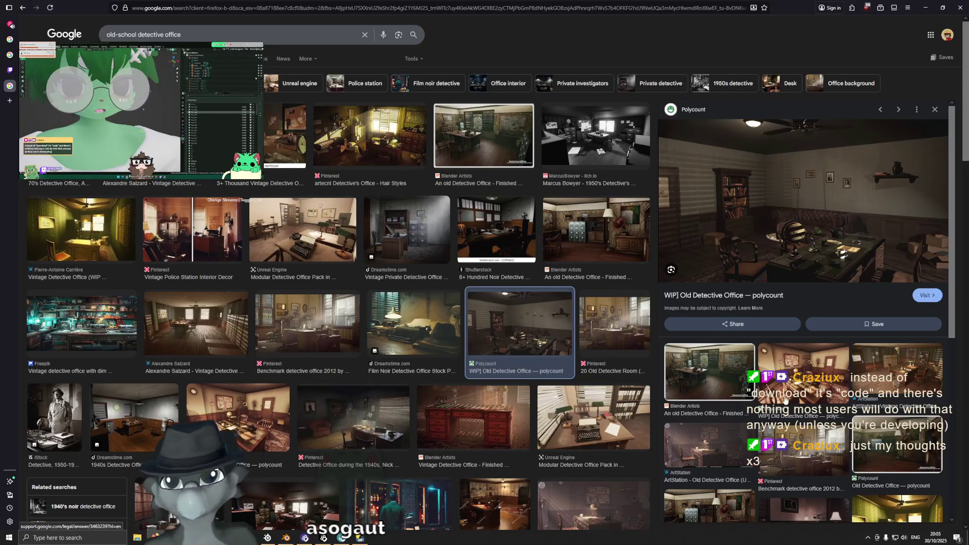
click(796, 452)
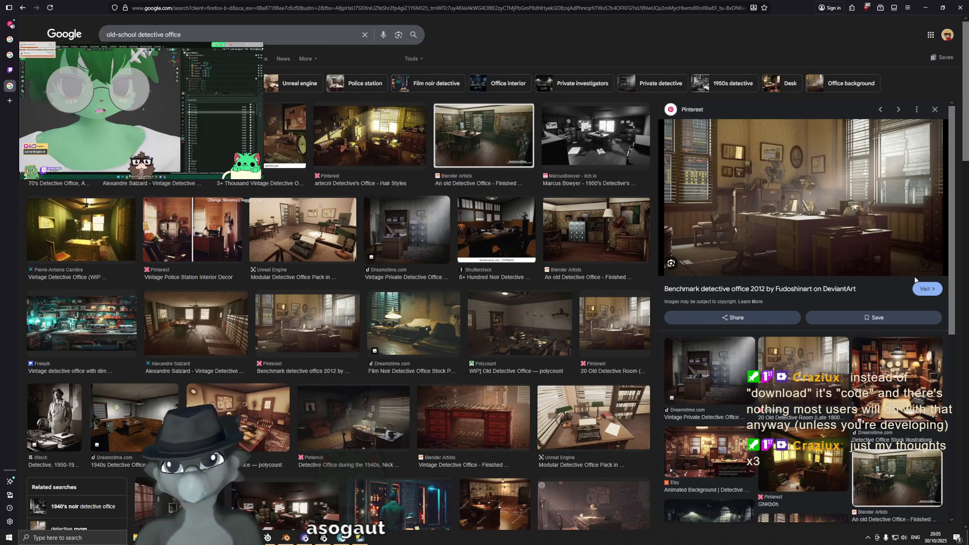
scroll(248, 261, down, 2)
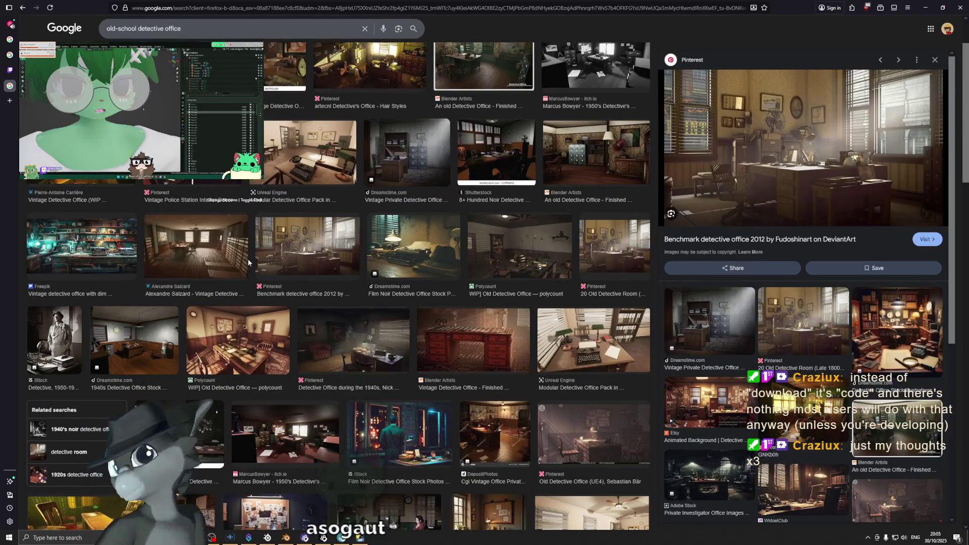
scroll(248, 261, down, 2)
scroll(248, 263, down, 1)
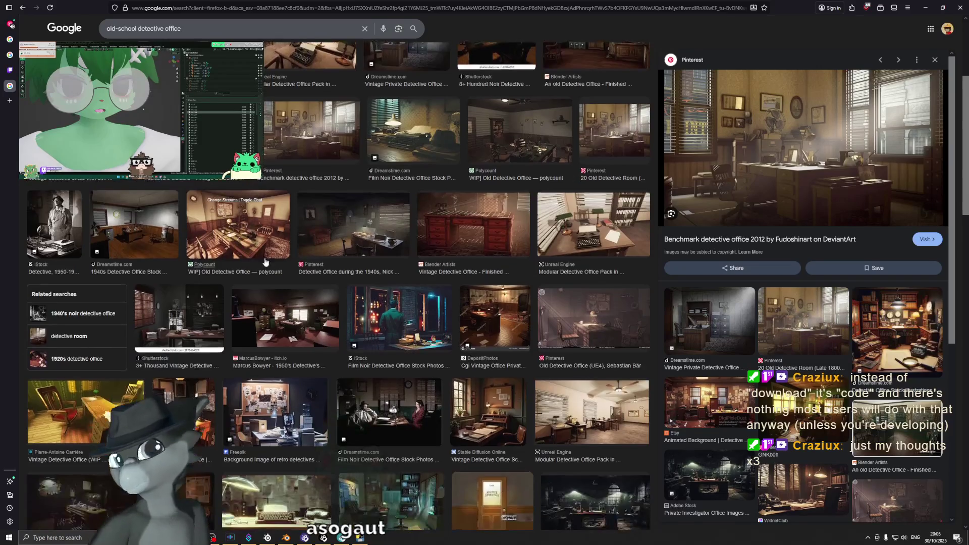
scroll(519, 250, down, 2)
scroll(561, 248, down, 2)
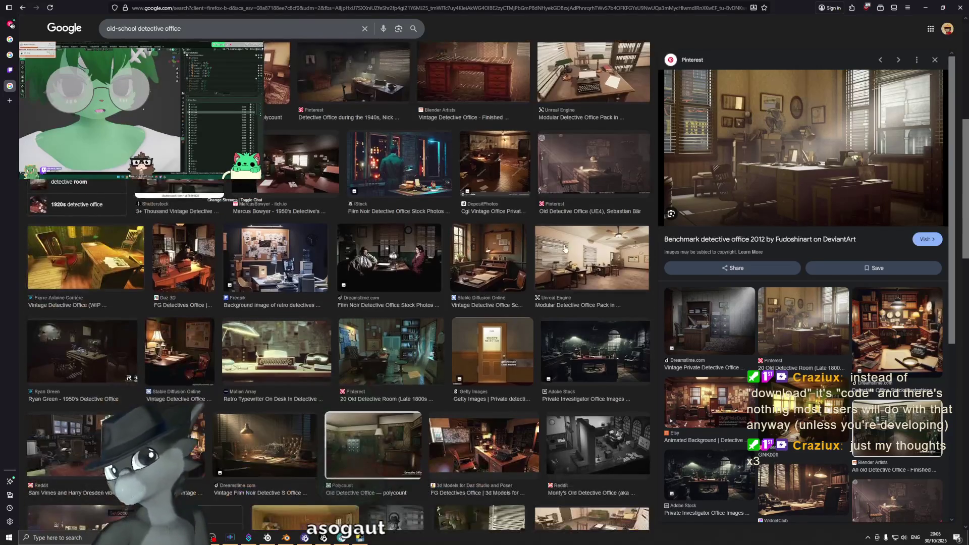
scroll(566, 248, down, 3)
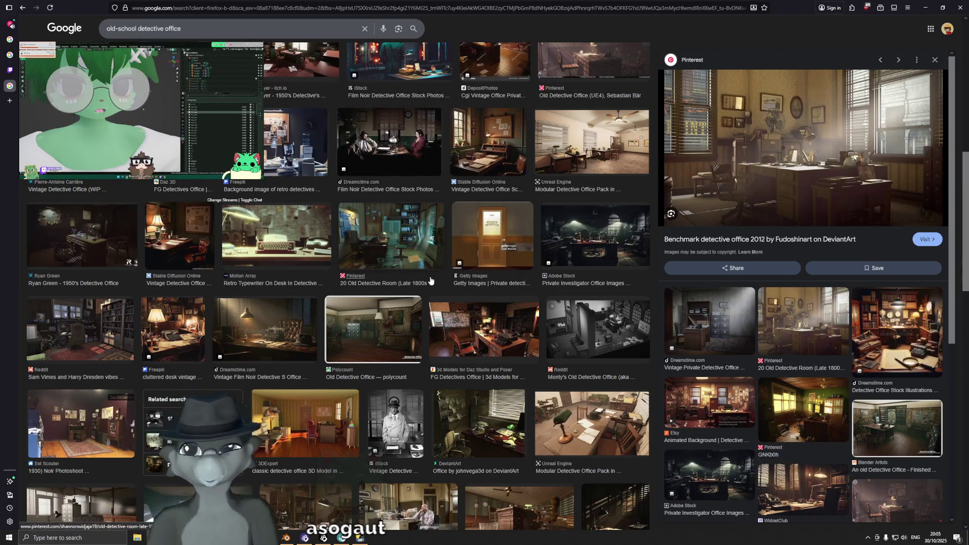
scroll(454, 276, up, 3)
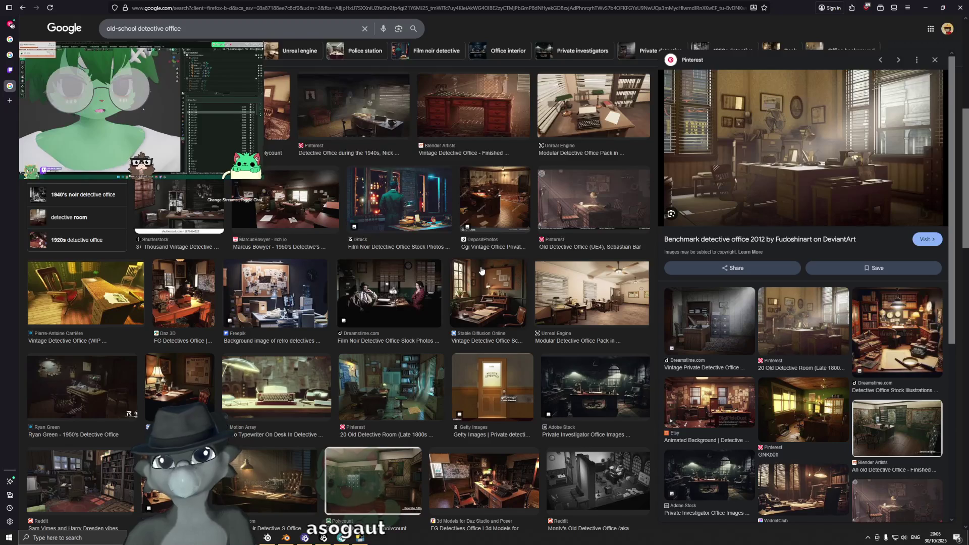
scroll(481, 271, up, 4)
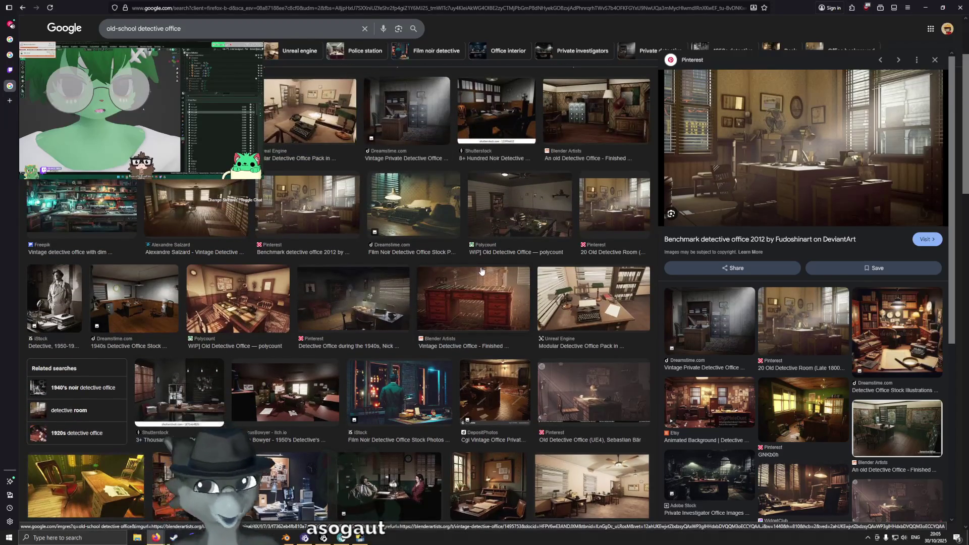
key(alt+Tab)
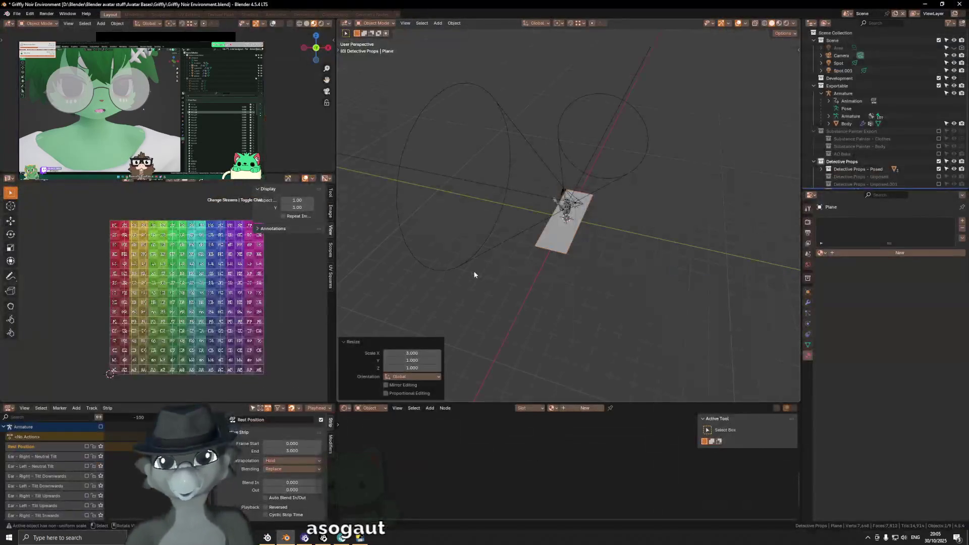
Scale the floor plane to 2 along Y and hide the viewport overlays.
scroll(518, 260, up, 3)
scroll(519, 264, up, 2)
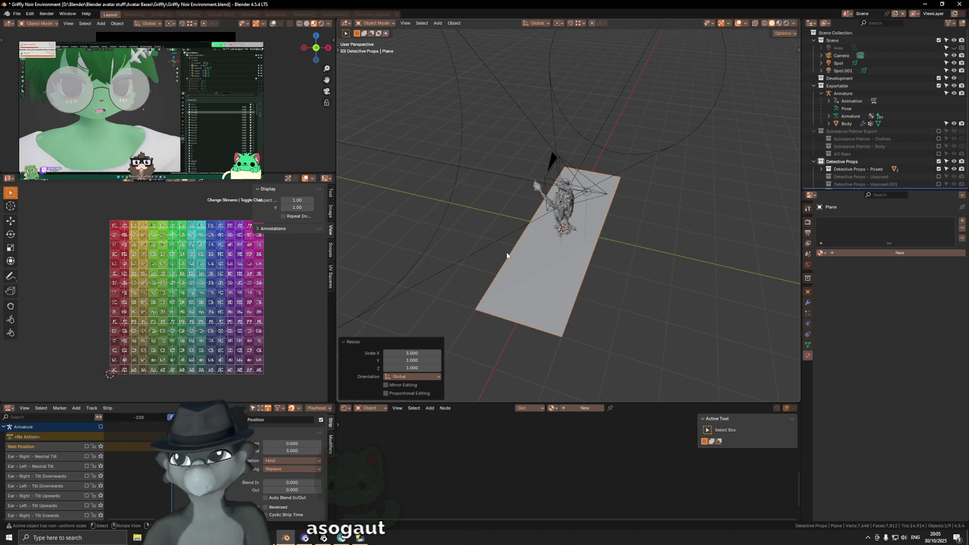
mouse_move(582, 255)
middle_down()
mouse_move(549, 236)
mouse_move(583, 217)
middle_up()
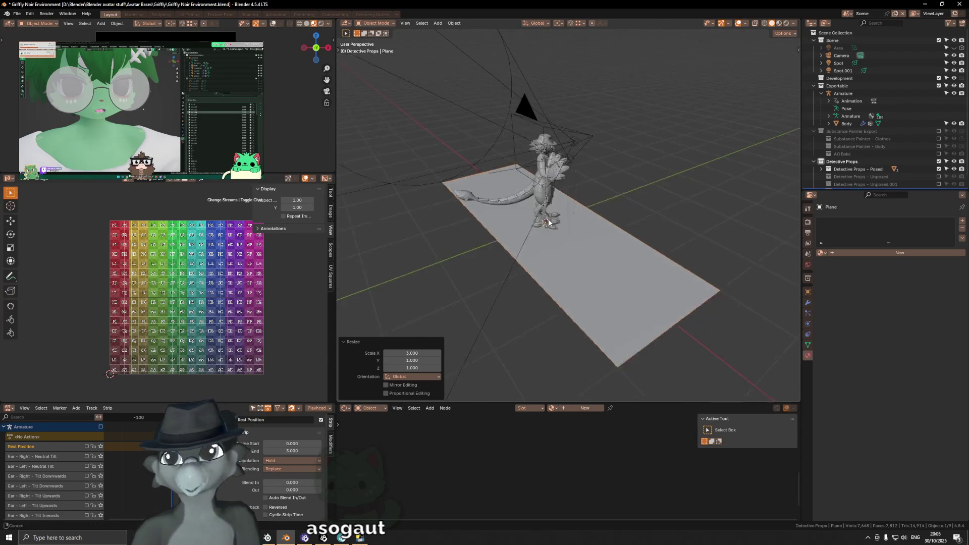
middle_drag(583, 217, 552, 235)
key(s)
key(y)
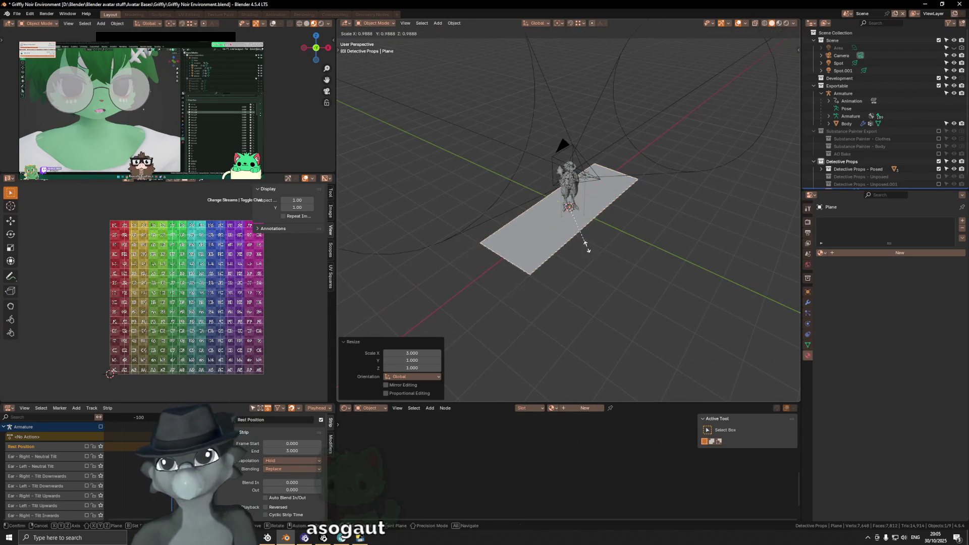
text(2)
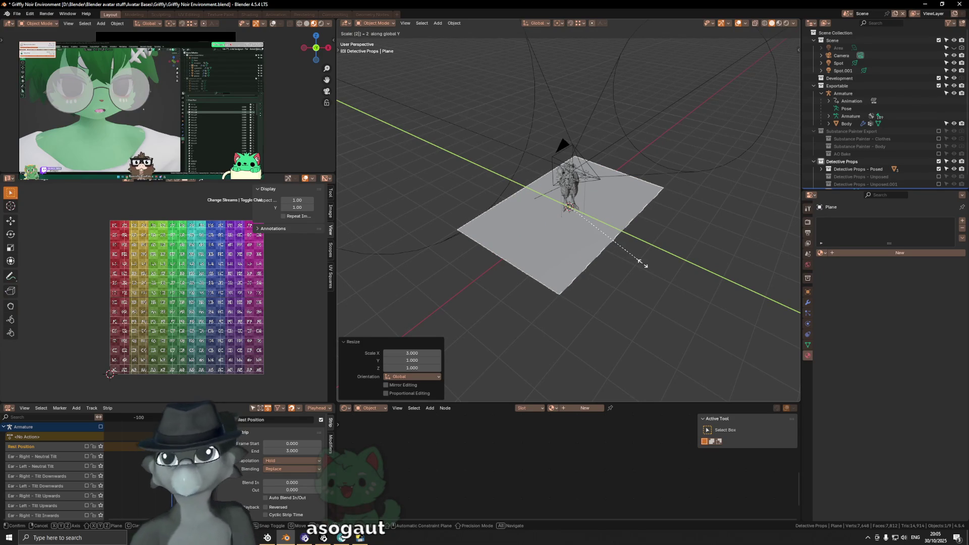
key(Return)
mouse_move(620, 249)
middle_down()
mouse_move(564, 254)
mouse_move(637, 243)
mouse_move(595, 241)
mouse_move(638, 232)
middle_up()
key(shift+alt+z)
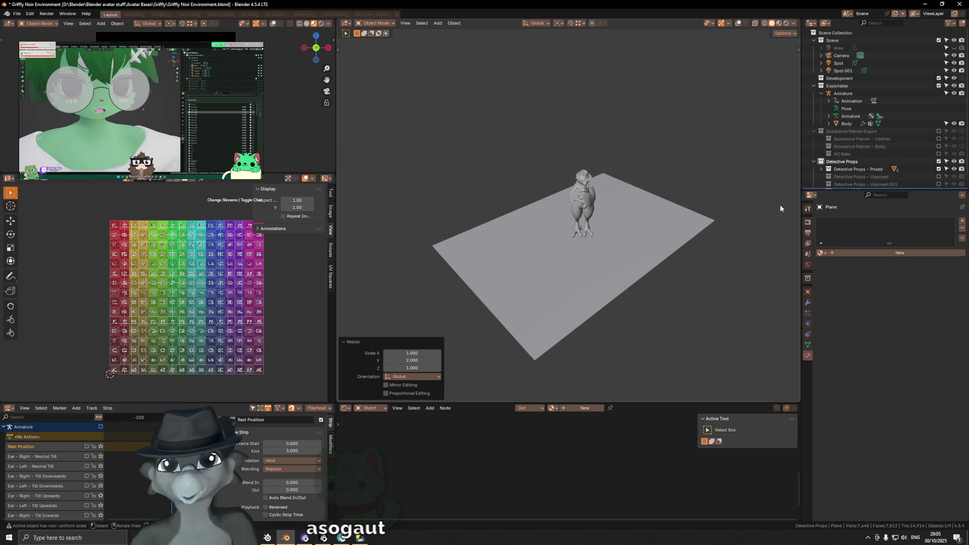
scroll(916, 114, down, 1)
Collapse Detective Props, enable Clothes and AO Bake, then delete the Substance Painter Export collection.
click(814, 150)
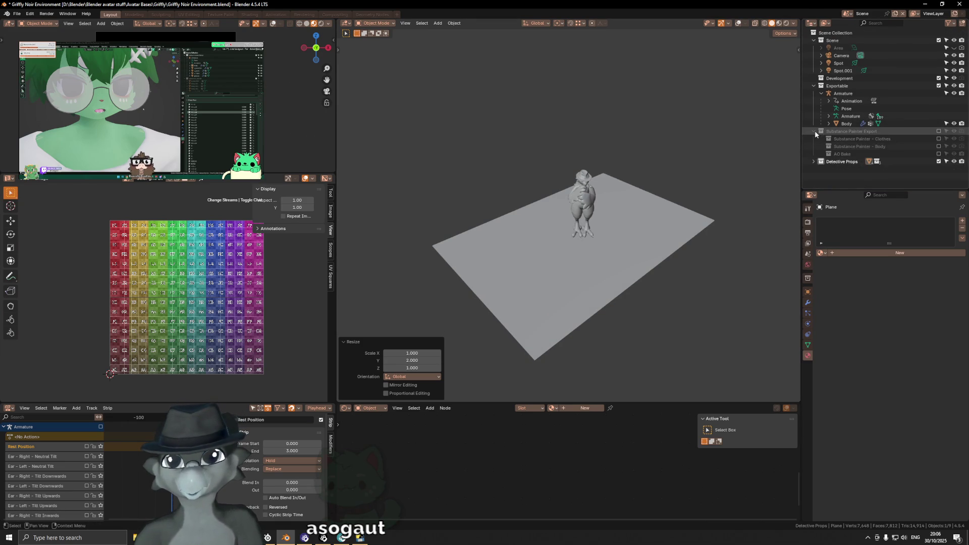
click(815, 131)
click(811, 132)
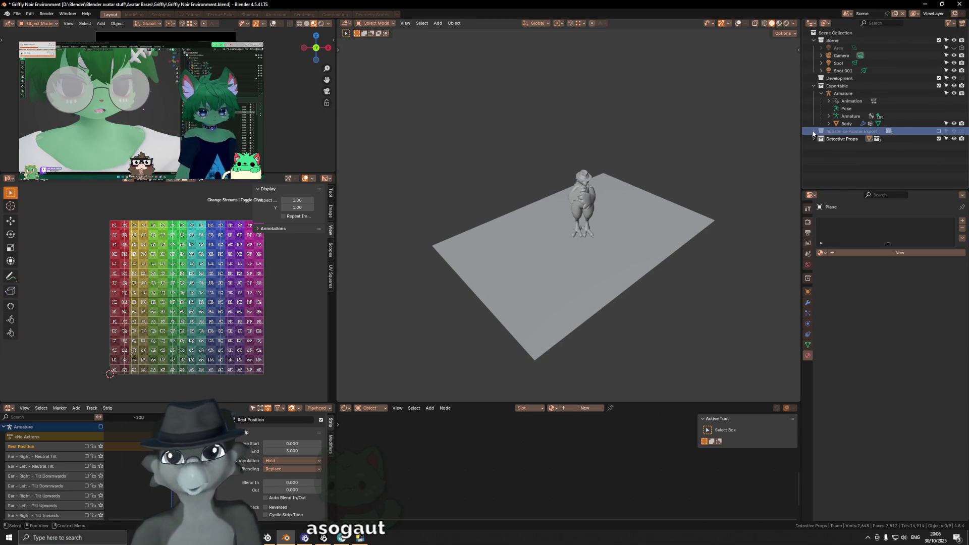
click(813, 131)
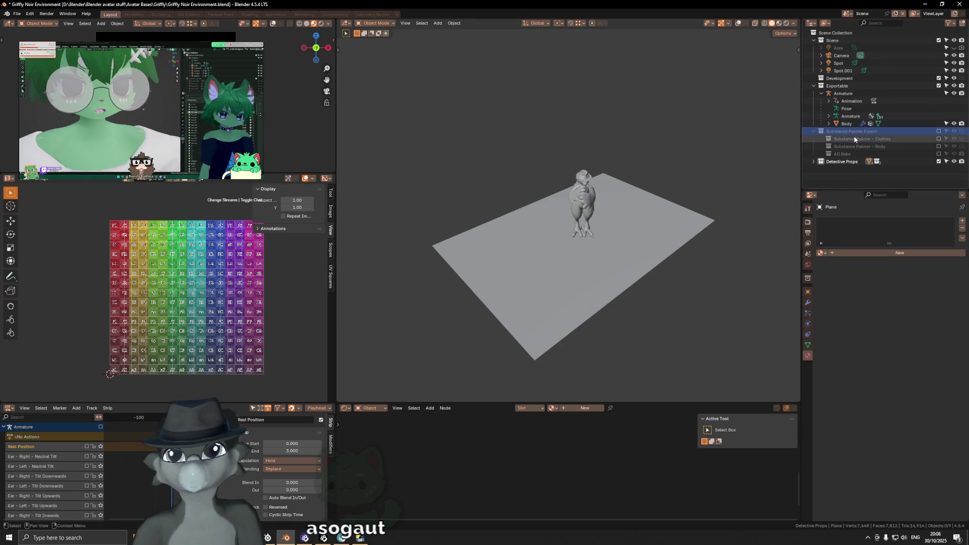
click(938, 139)
click(939, 161)
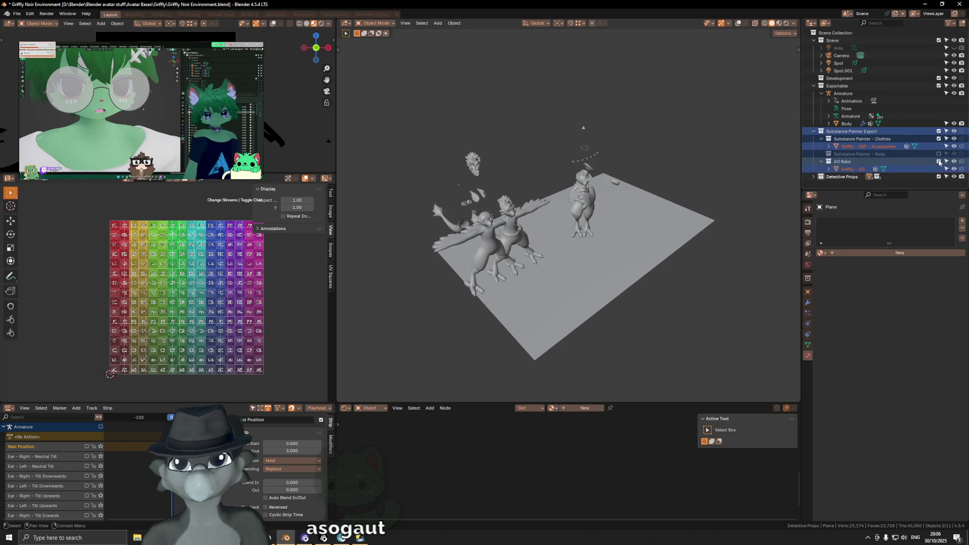
key(Delete)
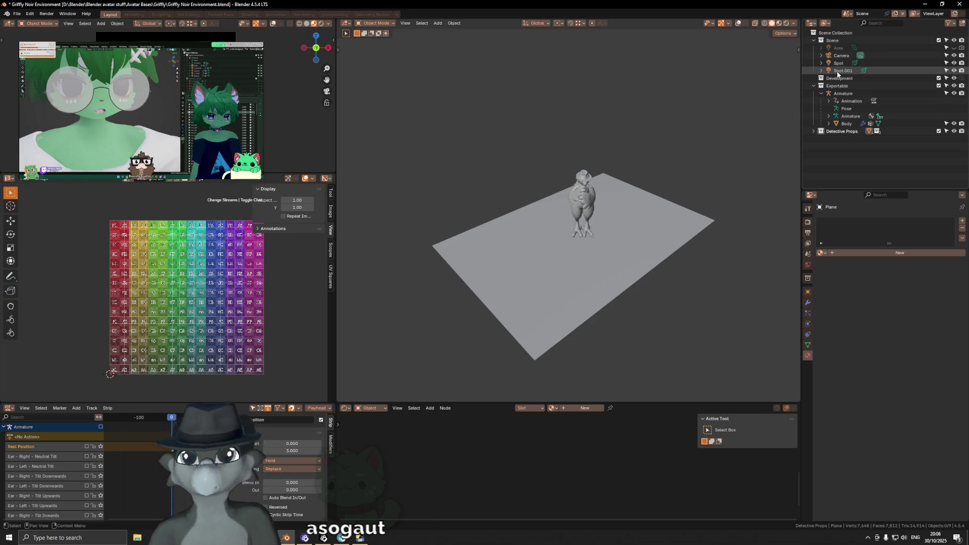
middle_drag(761, 94, 641, 189)
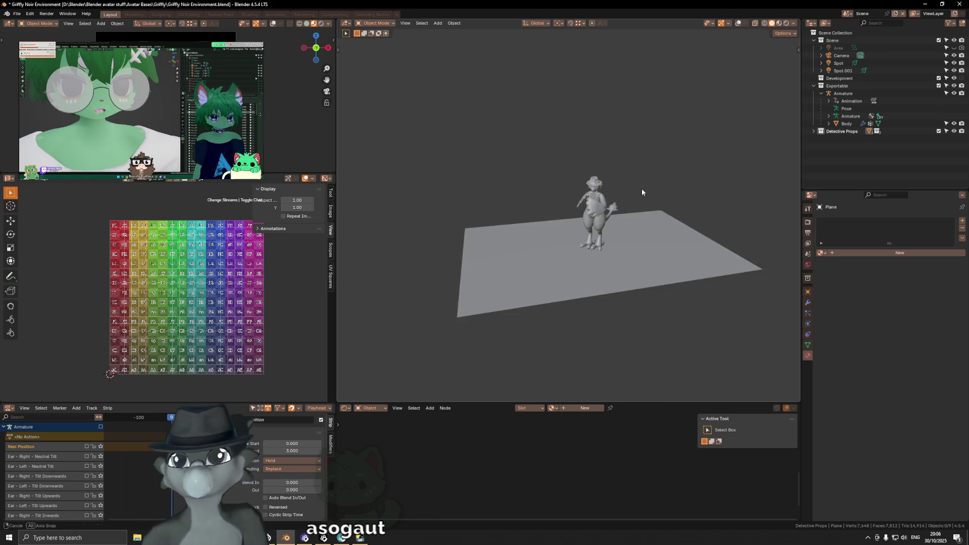
Select the floor plane, frame it with overlays shown, and enter Edit Mode.
click(620, 249)
key(shift+alt+z)
key(KP_Decimal)
scroll(620, 216, down, 4)
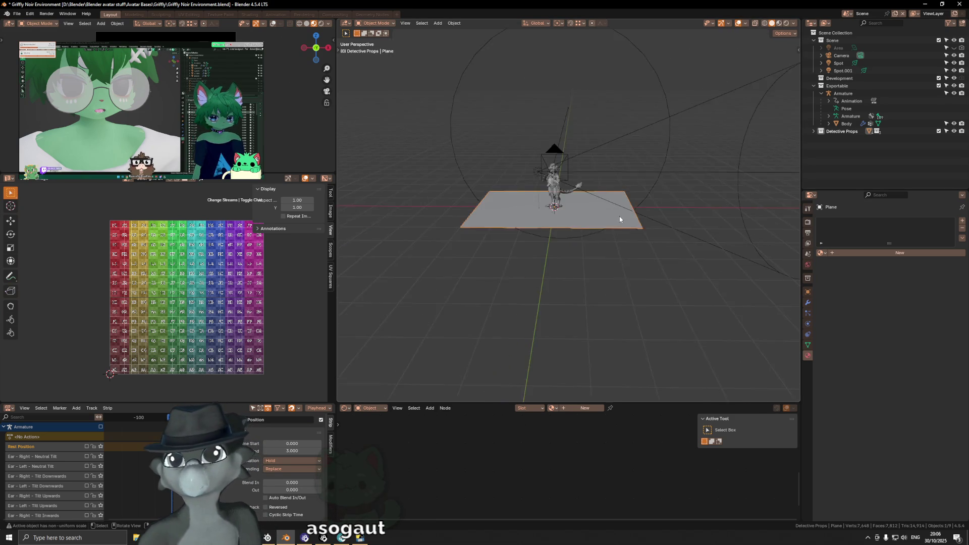
middle_drag(617, 236, 604, 238)
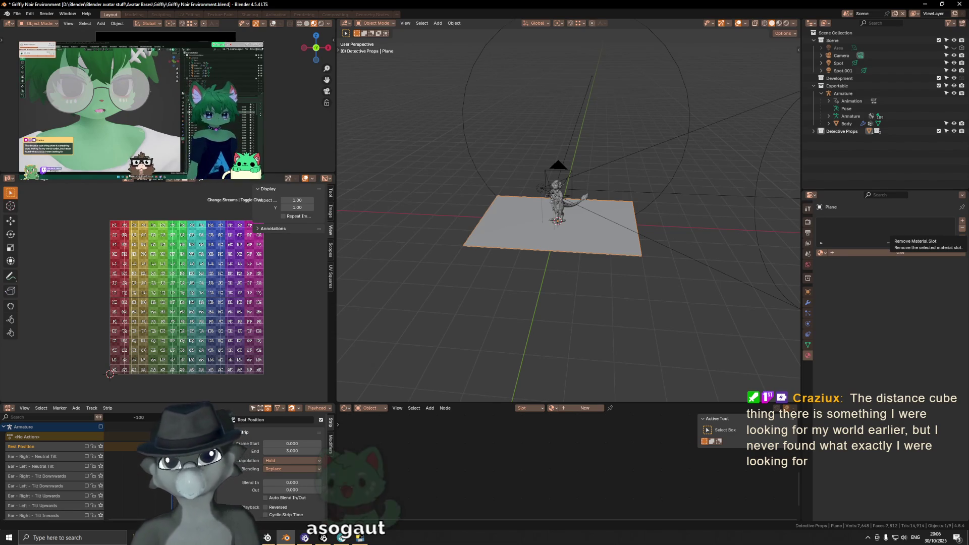
middle_drag(609, 221, 583, 232)
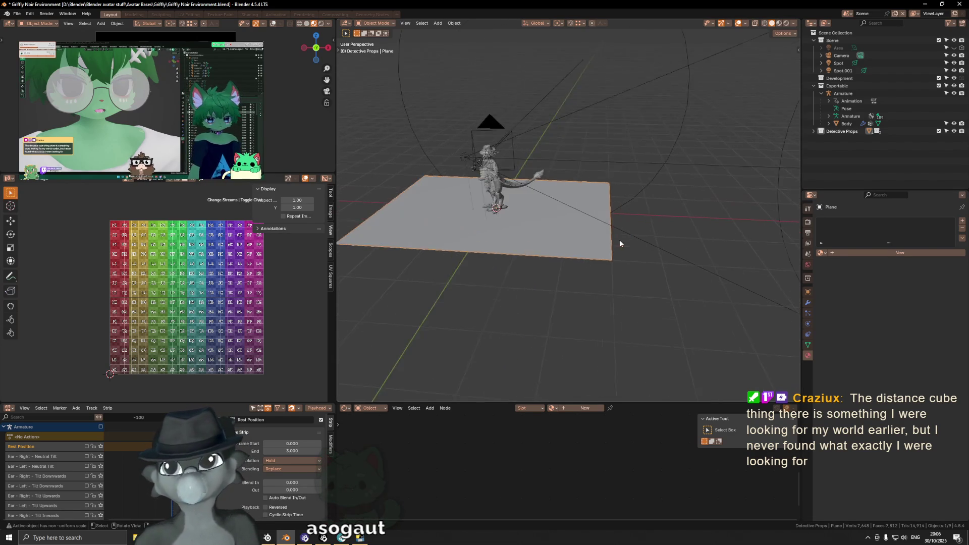
key(Tab)
Extrude the floor plane 2.6 m upward along Z into a box.
key(e)
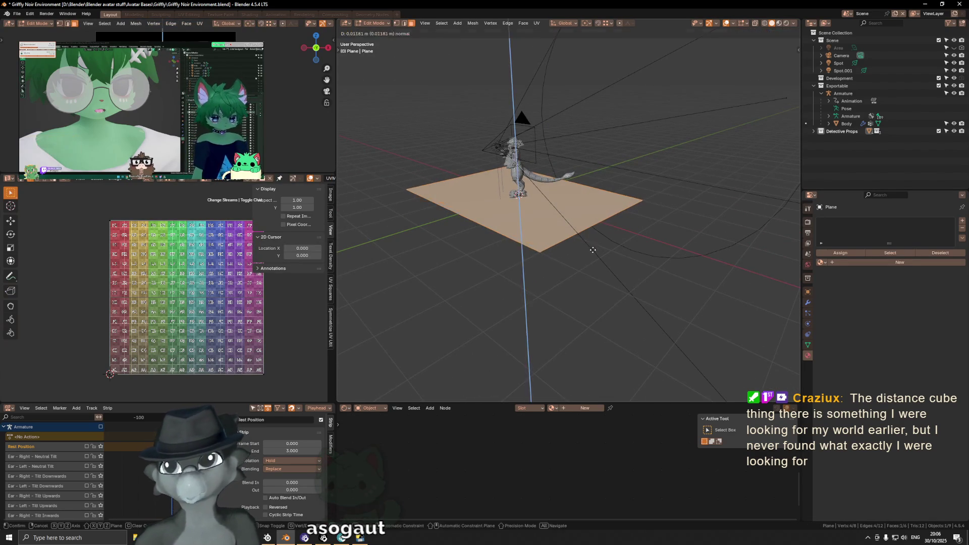
key(z)
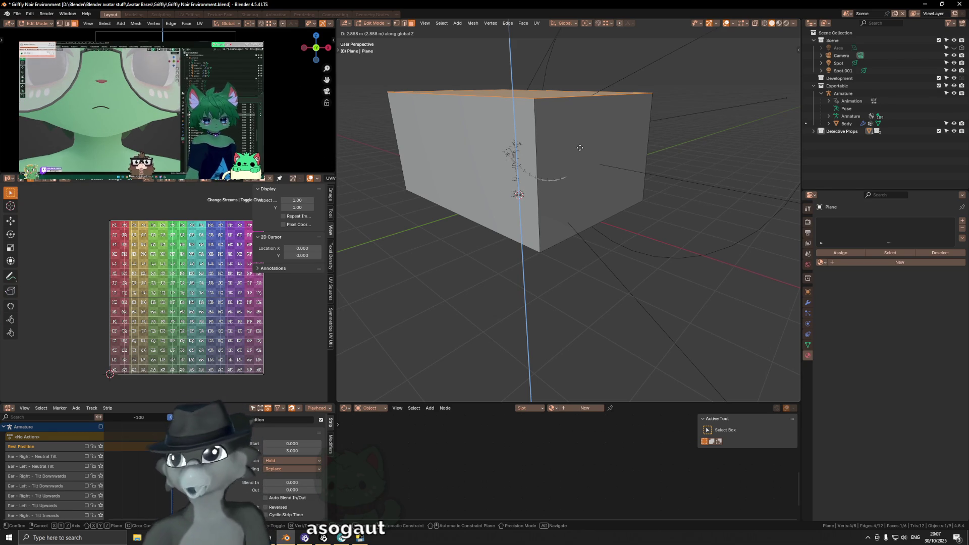
text(2.6)
key(Return)
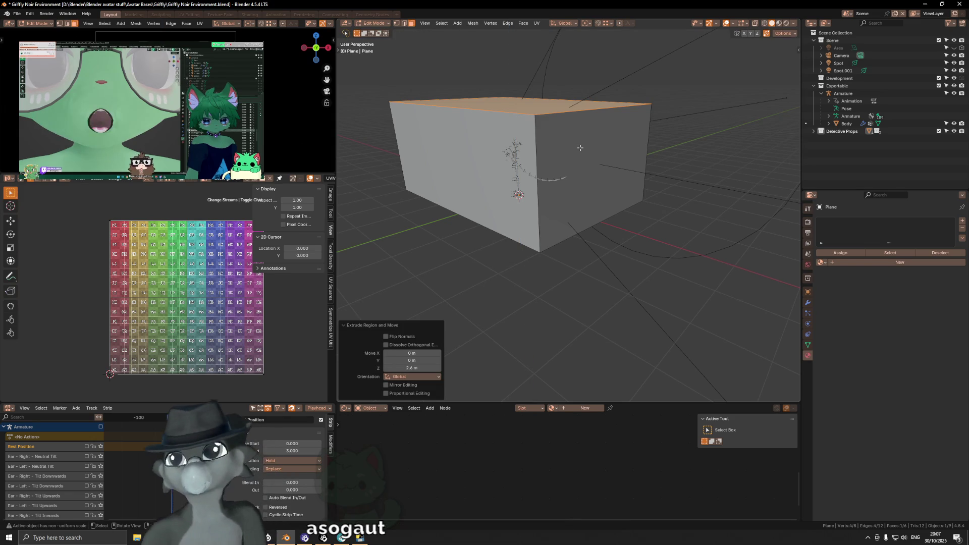
middle_drag(427, 172, 755, 3)
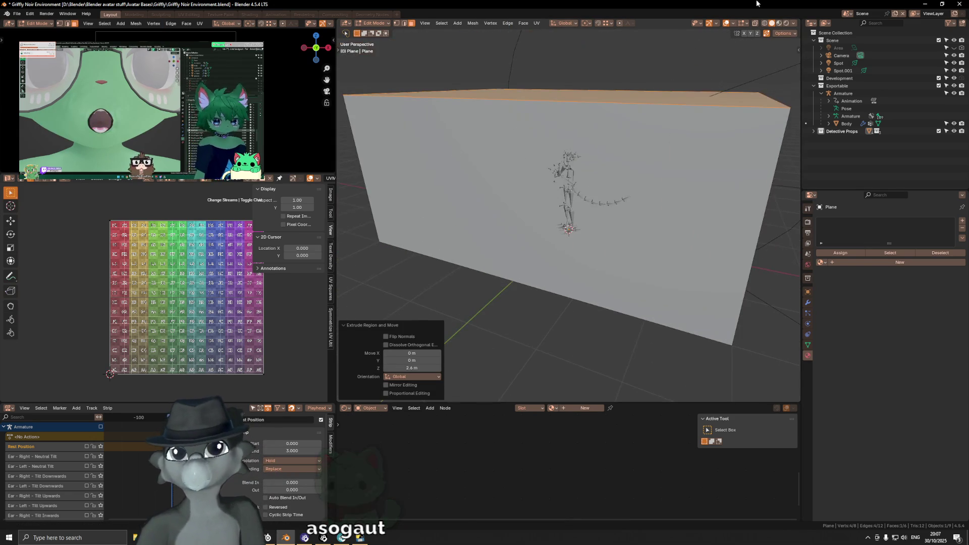
Flip all the box's normals to face inward and return to Object Mode.
click(794, 23)
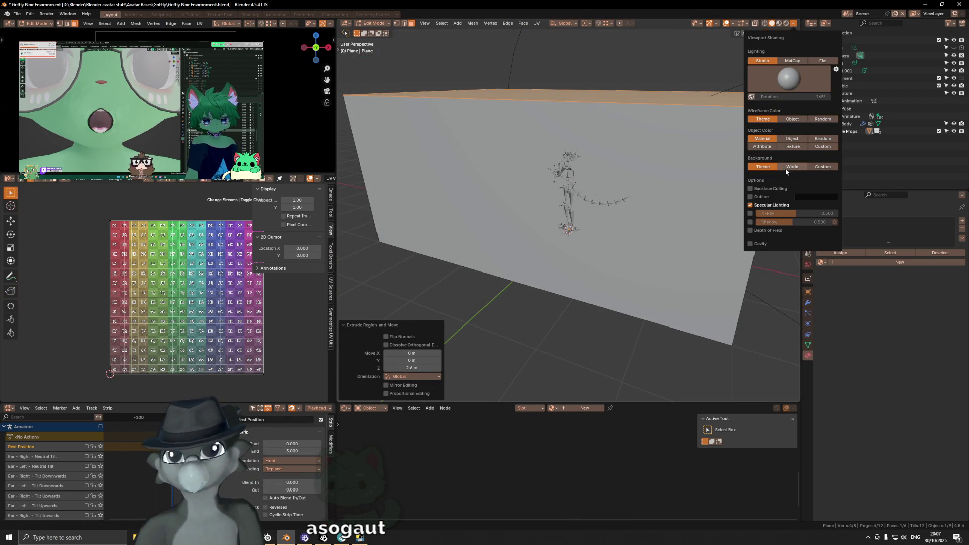
key(a)
key(alt+n)
click(585, 210)
mouse_move(586, 210)
middle_down()
mouse_move(609, 193)
mouse_move(517, 162)
mouse_move(650, 219)
mouse_move(655, 240)
mouse_move(681, 234)
middle_up()
scroll(517, 162, up, 4)
key(Tab)
click(618, 233)
mouse_move(618, 233)
middle_down()
mouse_move(549, 185)
mouse_move(522, 180)
mouse_move(623, 222)
middle_up()
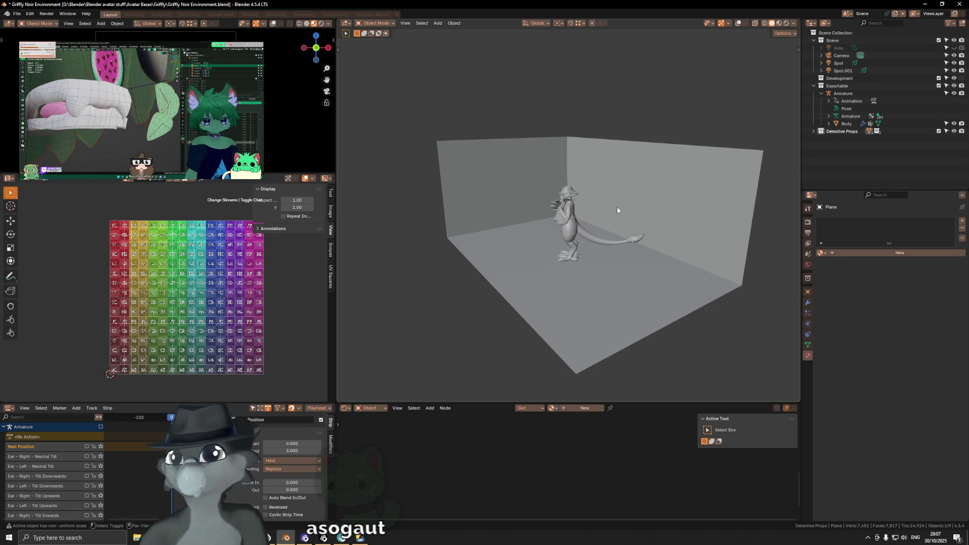
Expand Detective Props in the Outliner and rename the Plane object to 'Room'.
key(shift+a)
mouse_move(617, 210)
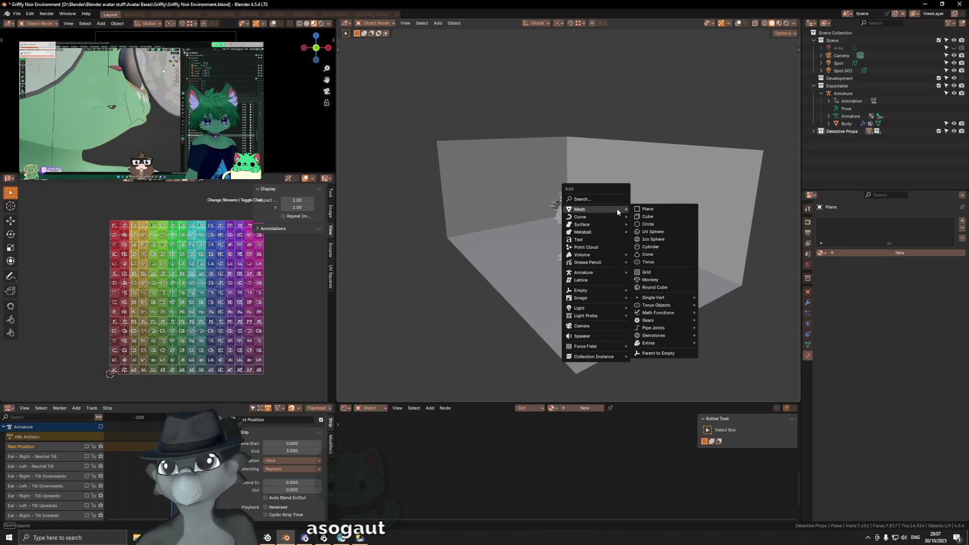
click(814, 131)
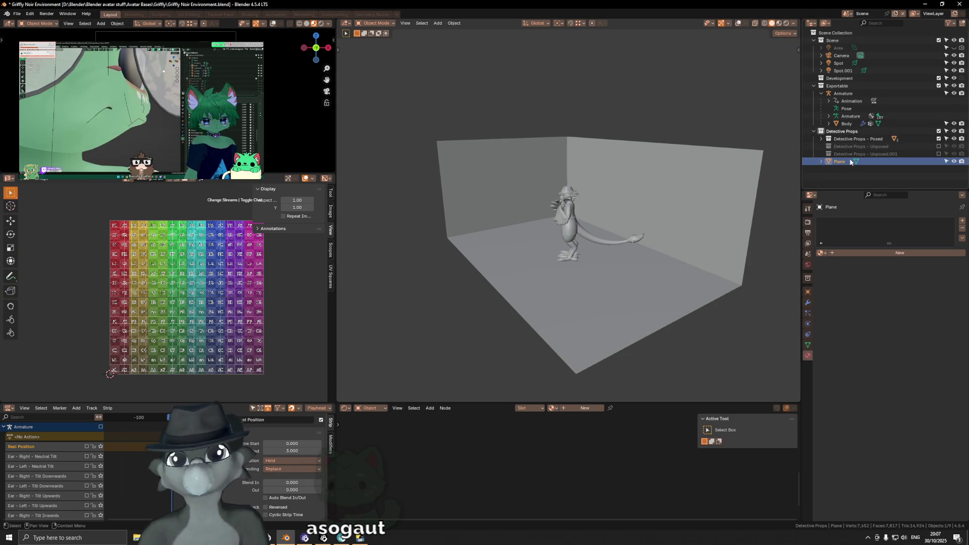
middle_drag(740, 225, 607, 259)
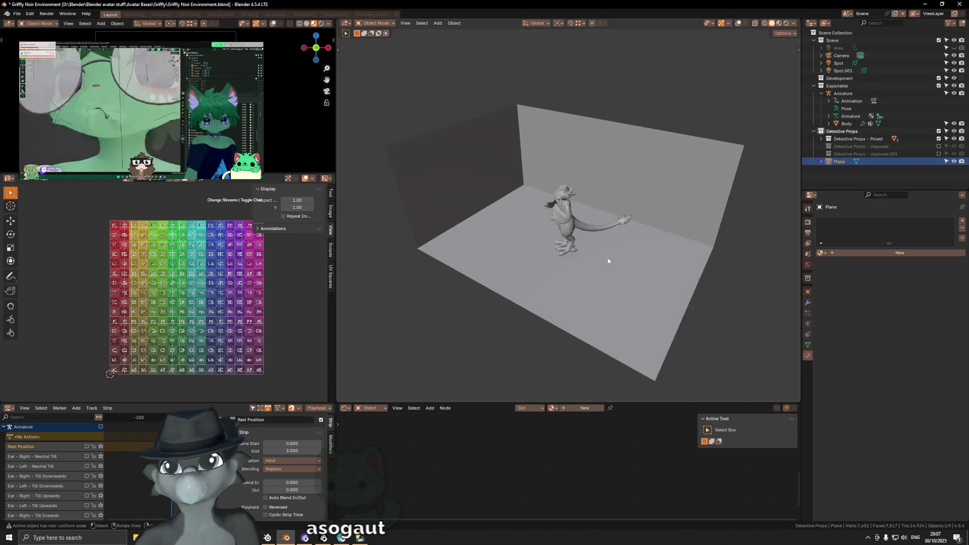
key(shift+alt+z)
double_click(840, 161)
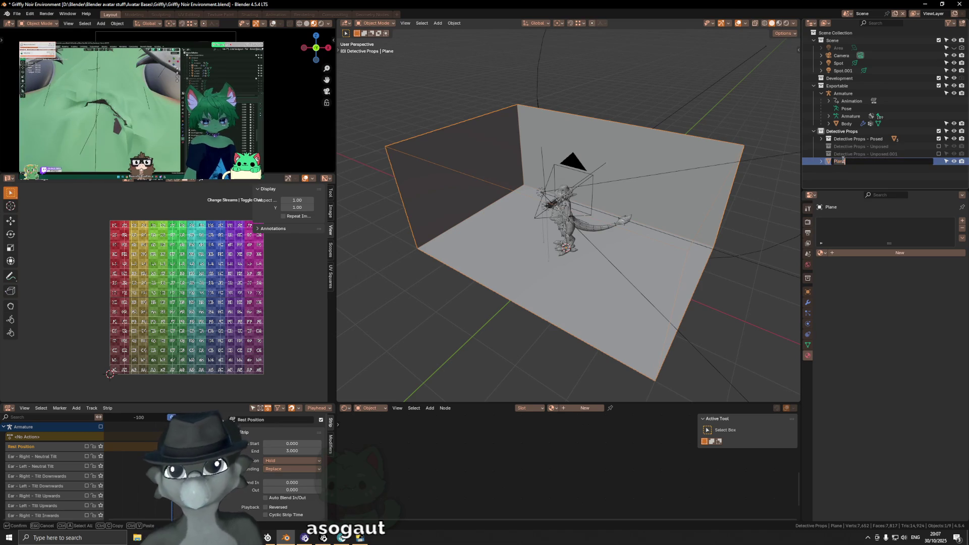
text(Room)
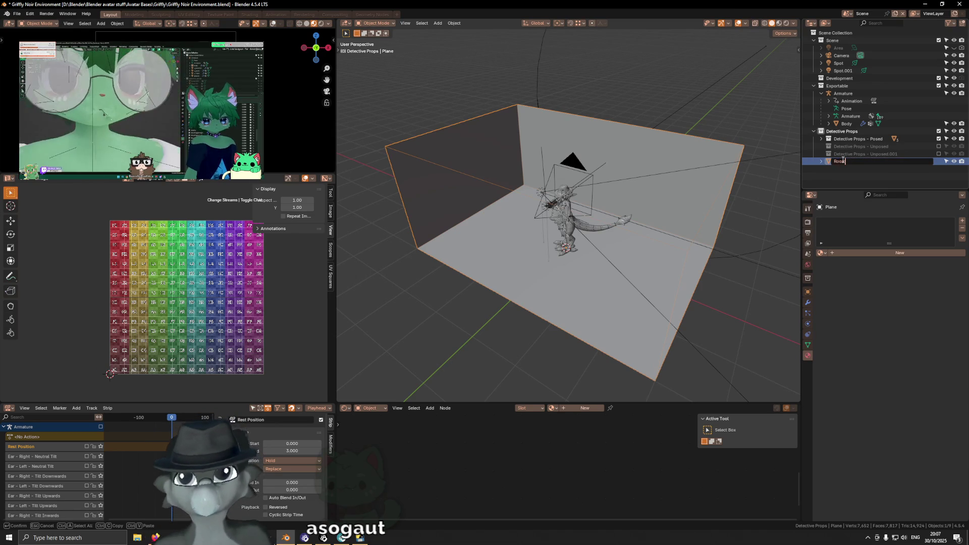
key(Return)
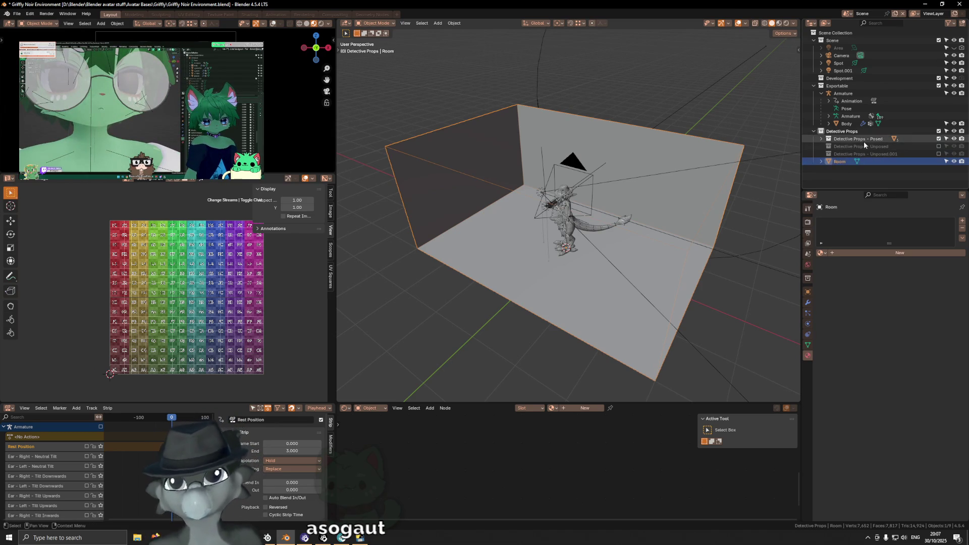
scroll(563, 246, up, 5)
middle_drag(563, 246, 631, 232)
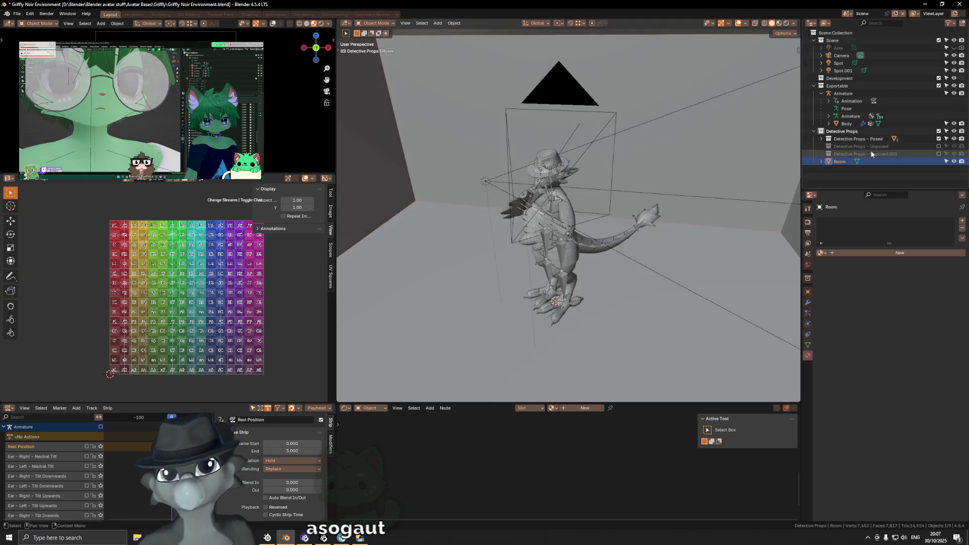
Expand the posed and both unposed prop collections to compare their contents.
click(868, 154)
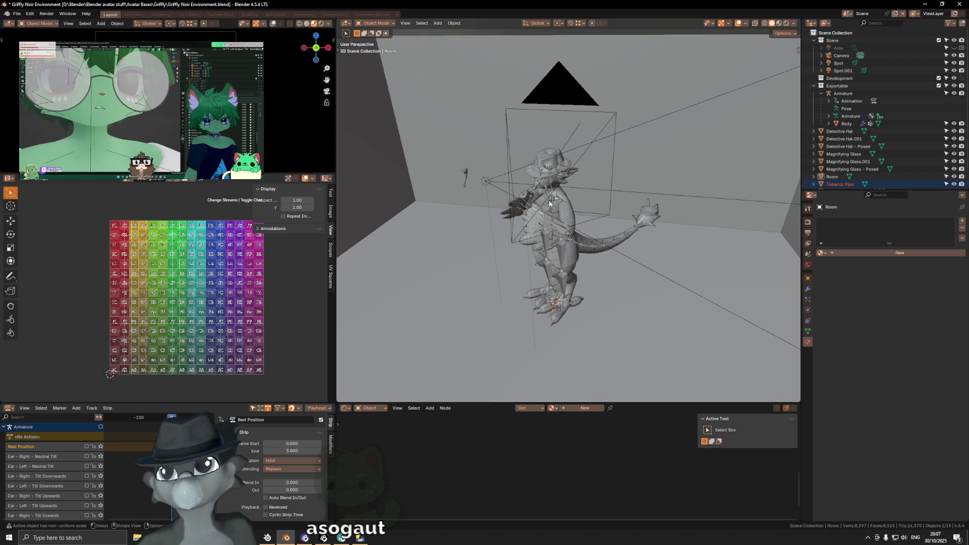
click(821, 139)
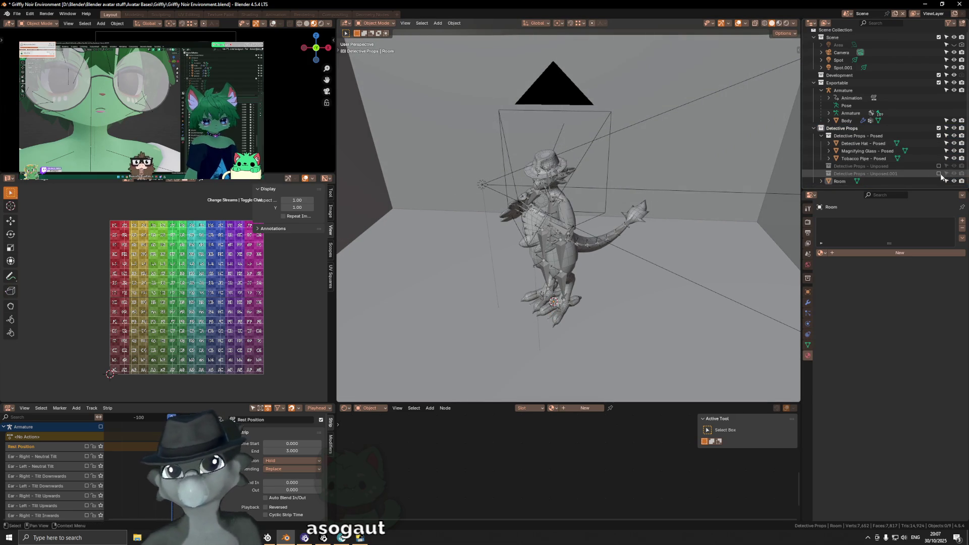
click(821, 174)
click(821, 166)
scroll(858, 152, down, 3)
click(860, 174)
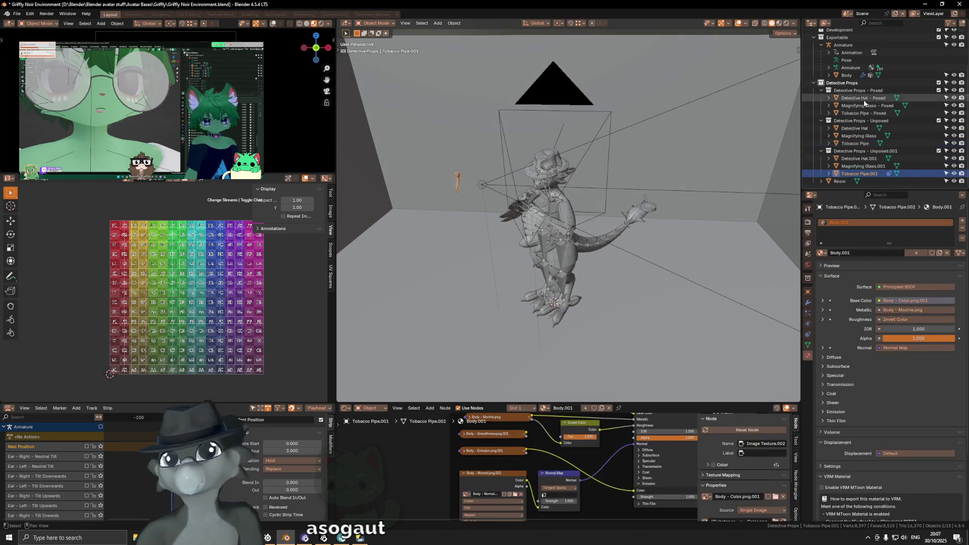
Undo an accidental deletion of the Detective Props collection.
click(842, 82)
key(Delete)
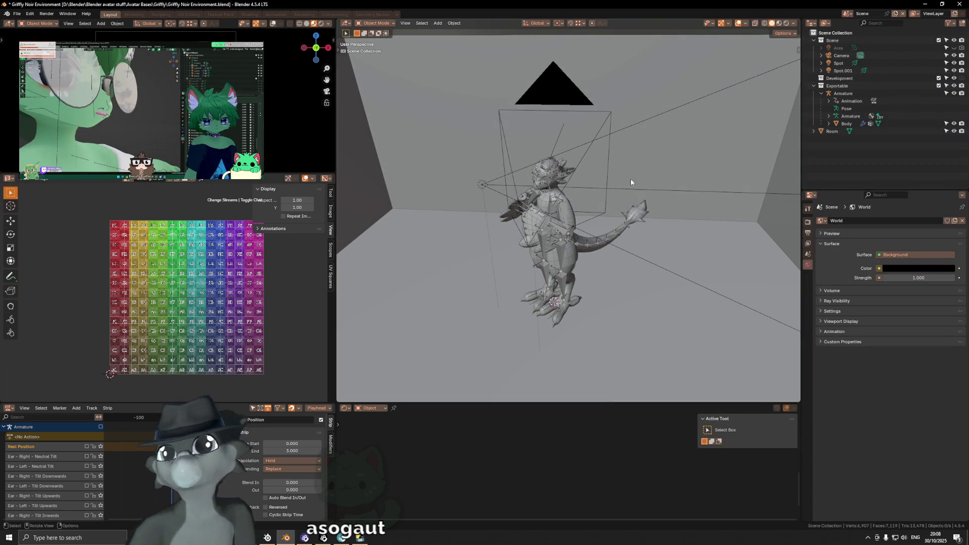
key(ctrl+z)
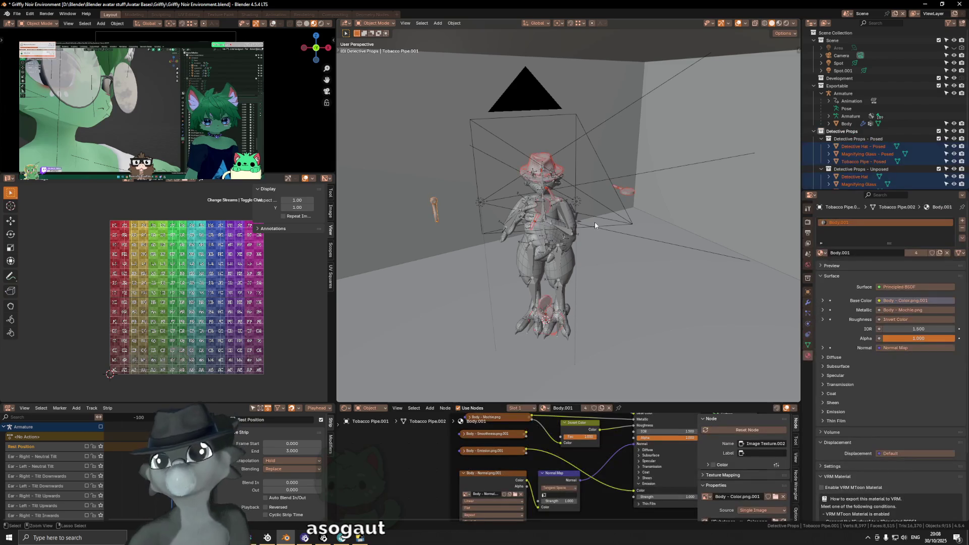
middle_drag(595, 225, 608, 222)
scroll(870, 156, down, 1)
Delete the Detective Props - Unposed collections and save the file.
click(869, 155)
scroll(868, 157, down, 1)
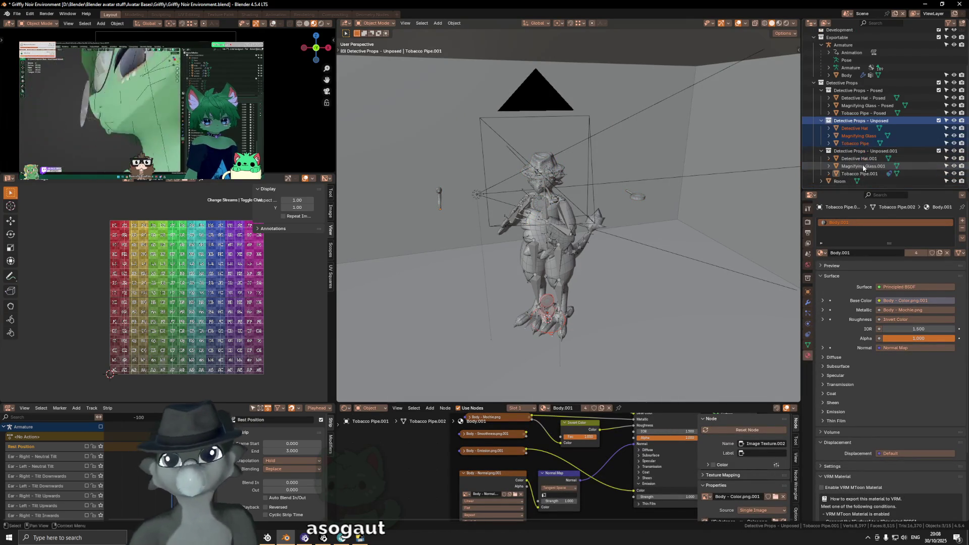
key(Delete)
mouse_move(663, 175)
middle_down()
mouse_move(668, 166)
mouse_move(634, 162)
middle_up()
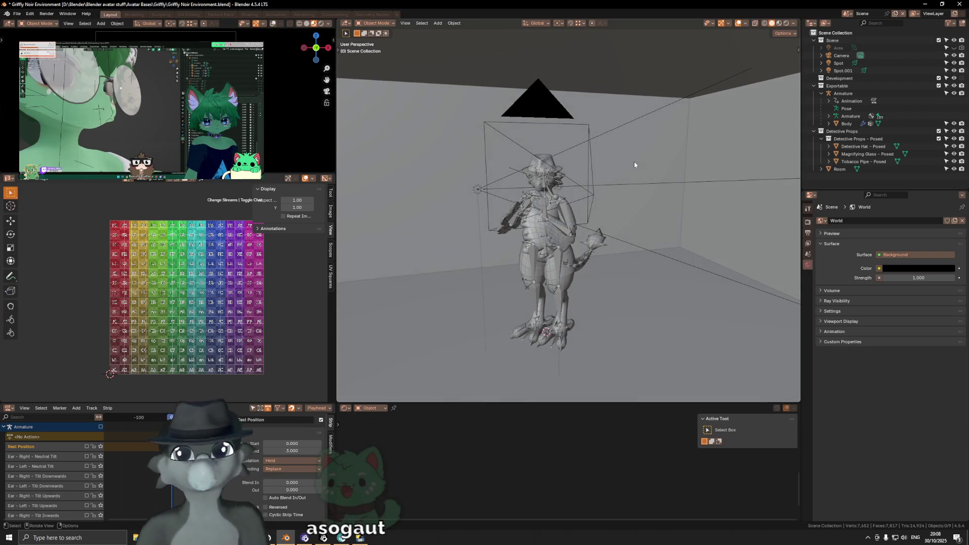
key(ctrl+s)
In Material Preview, give the Room box a new material named Base Material.
key(z)
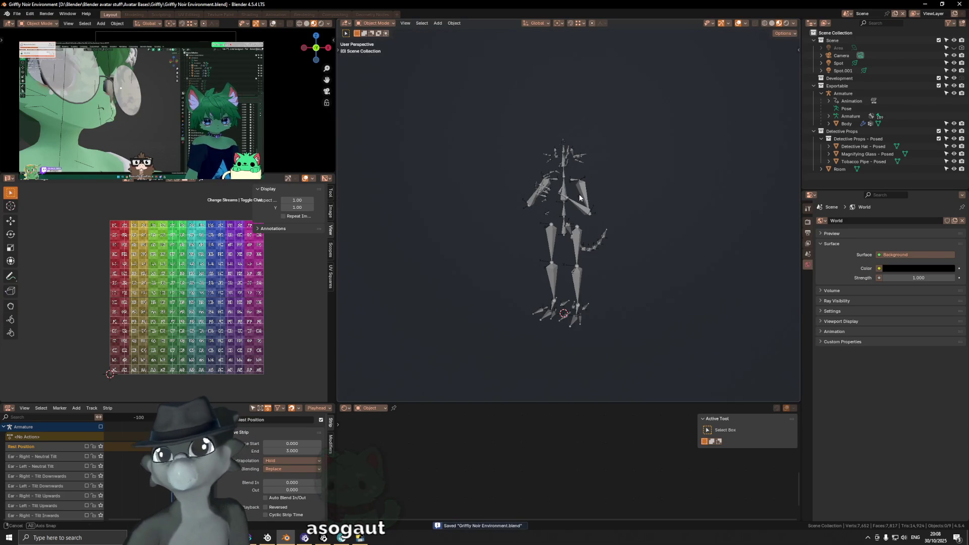
scroll(585, 202, down, 5)
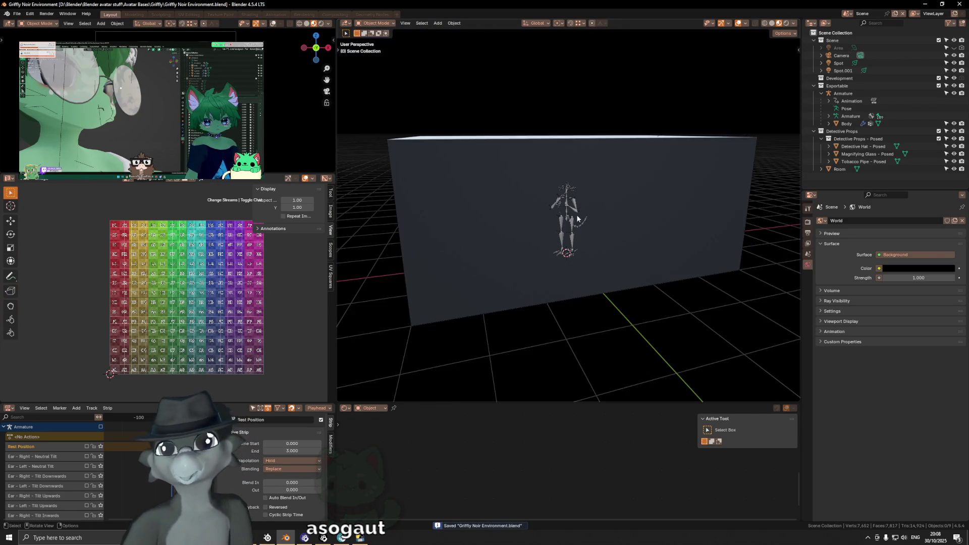
click(666, 179)
click(833, 253)
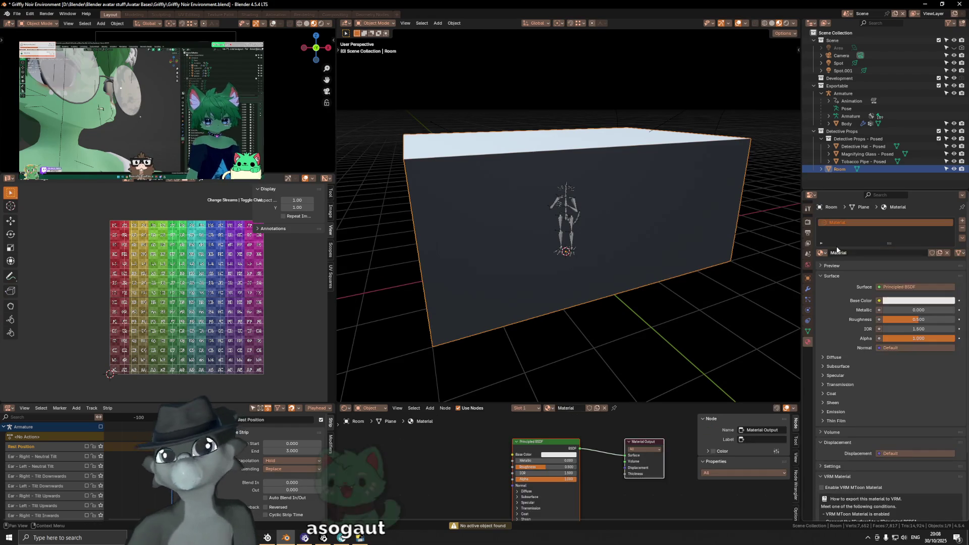
double_click(841, 222)
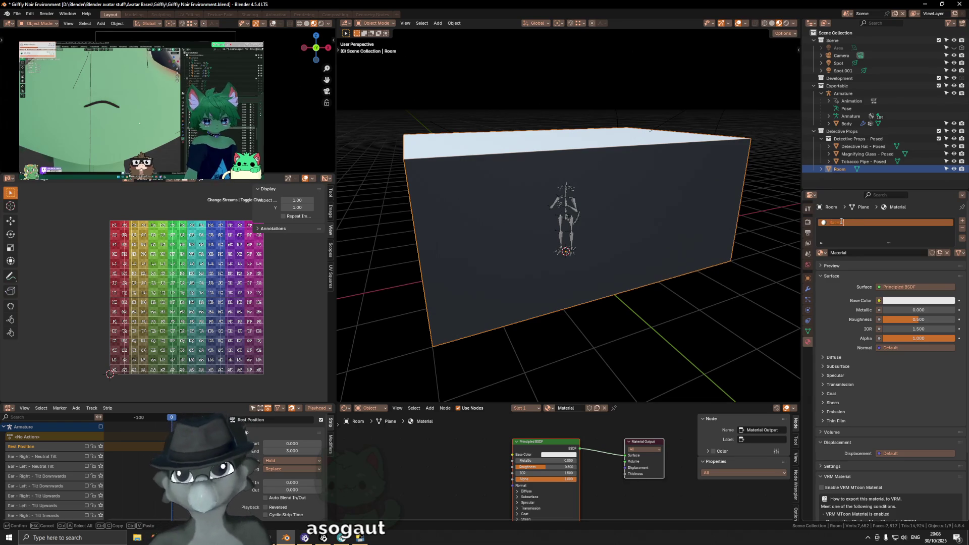
text(Base)
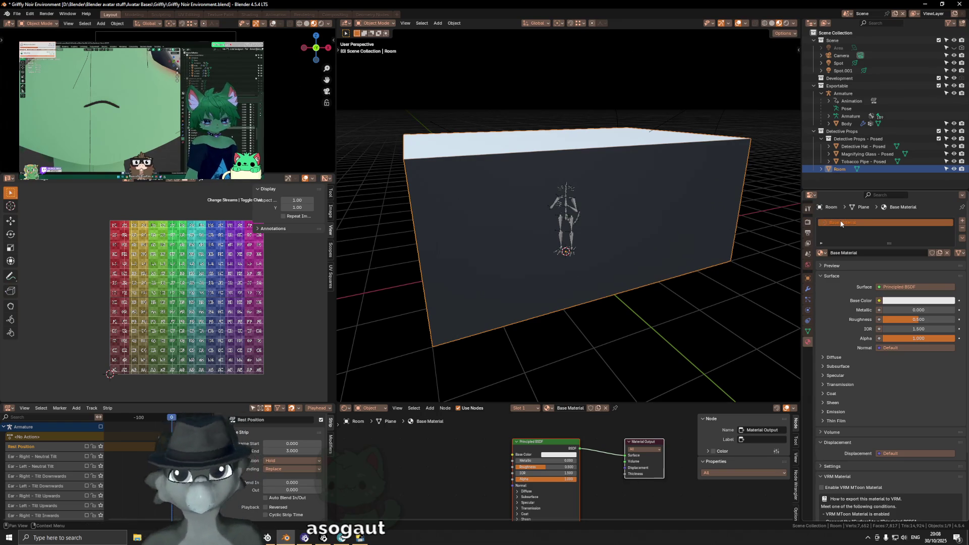
Enable Backface Culling for Camera in the material's Viewport Display settings.
scroll(850, 390, down, 3)
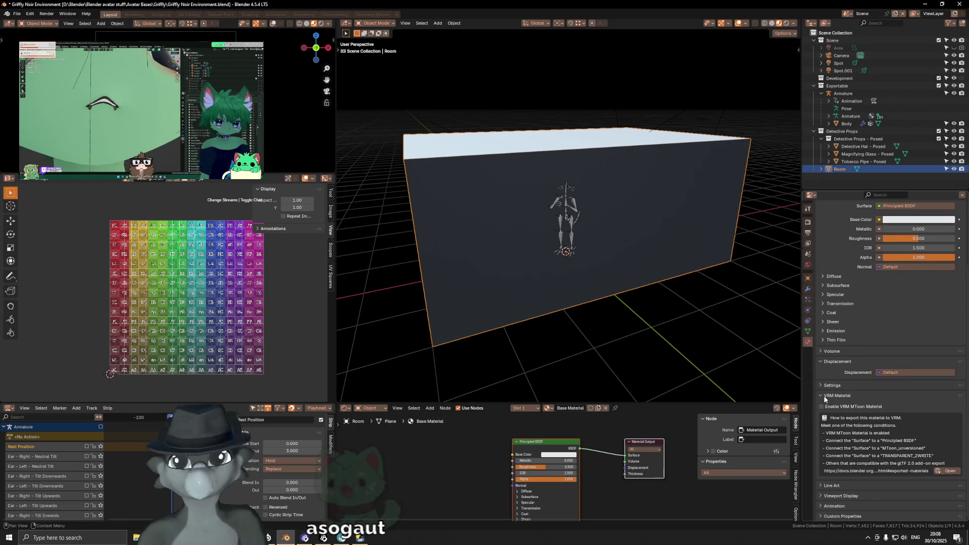
click(821, 415)
click(823, 465)
scroll(826, 449, down, 3)
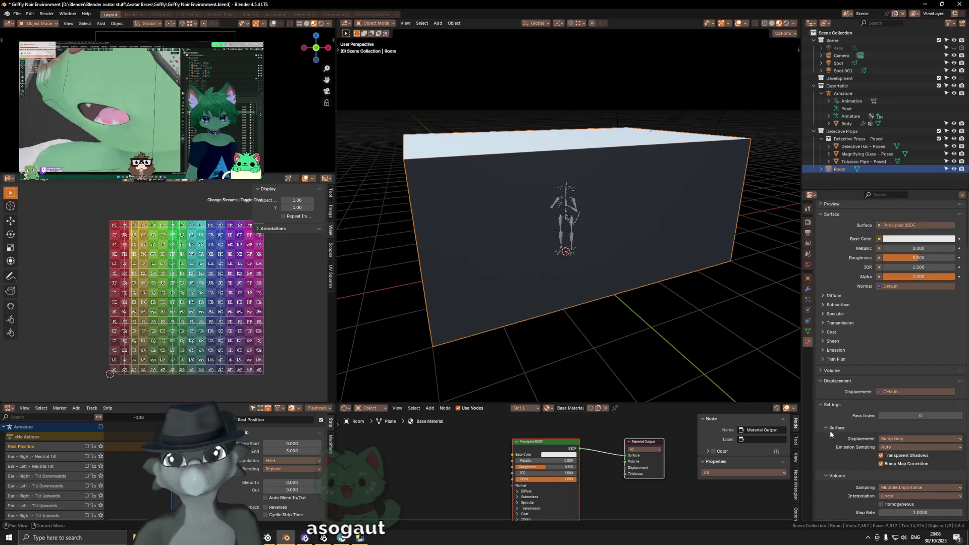
click(821, 403)
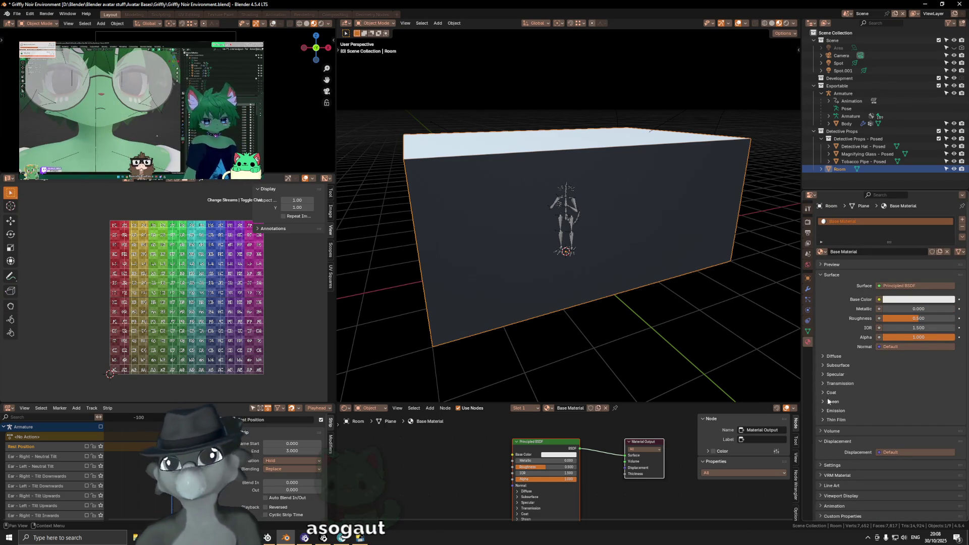
click(840, 495)
scroll(874, 441, down, 5)
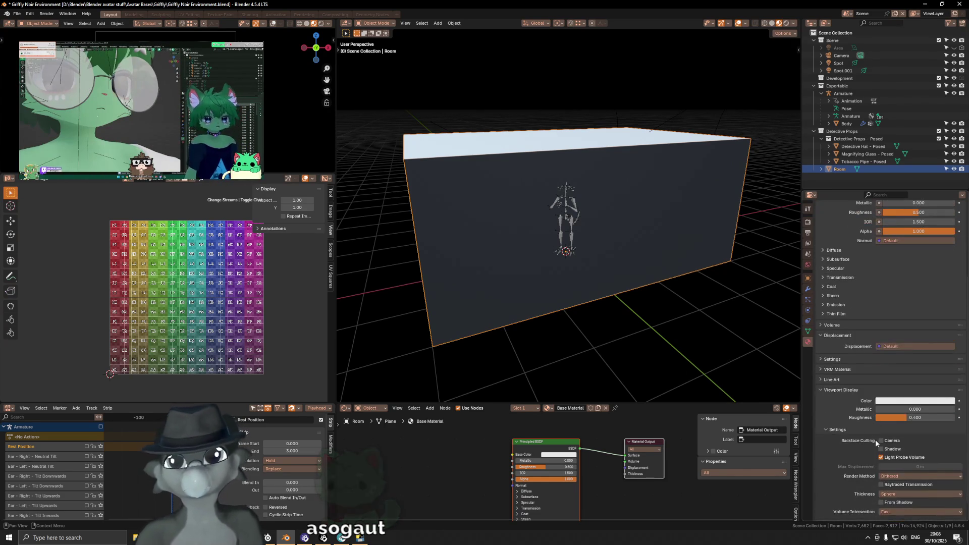
click(881, 441)
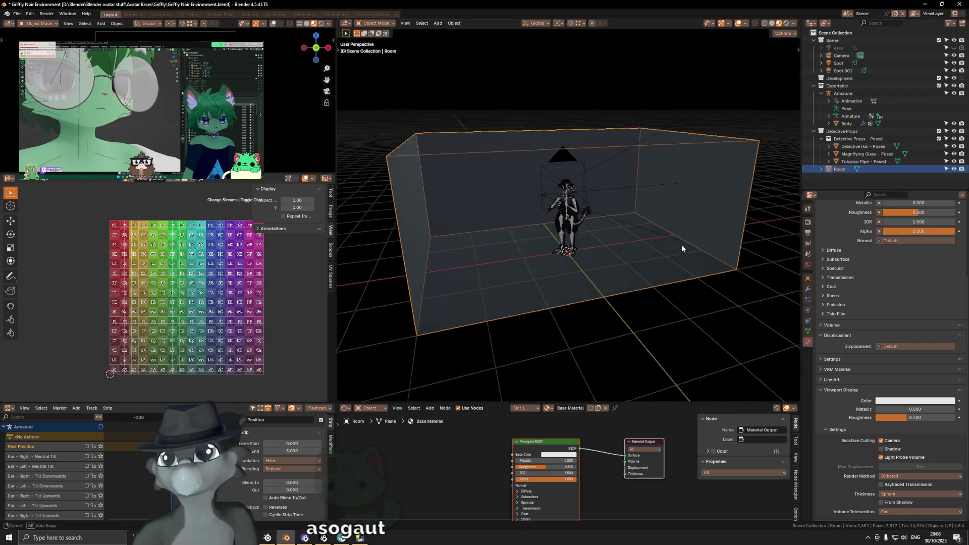
mouse_move(671, 236)
middle_down()
mouse_move(573, 246)
mouse_move(621, 239)
middle_up()
middle_drag(633, 237, 523, 237)
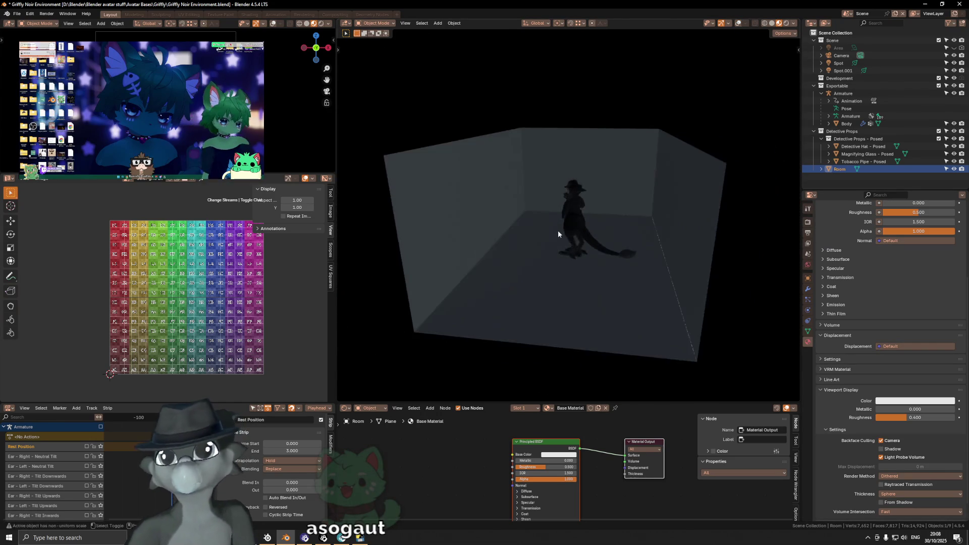
key(shift+alt+z)
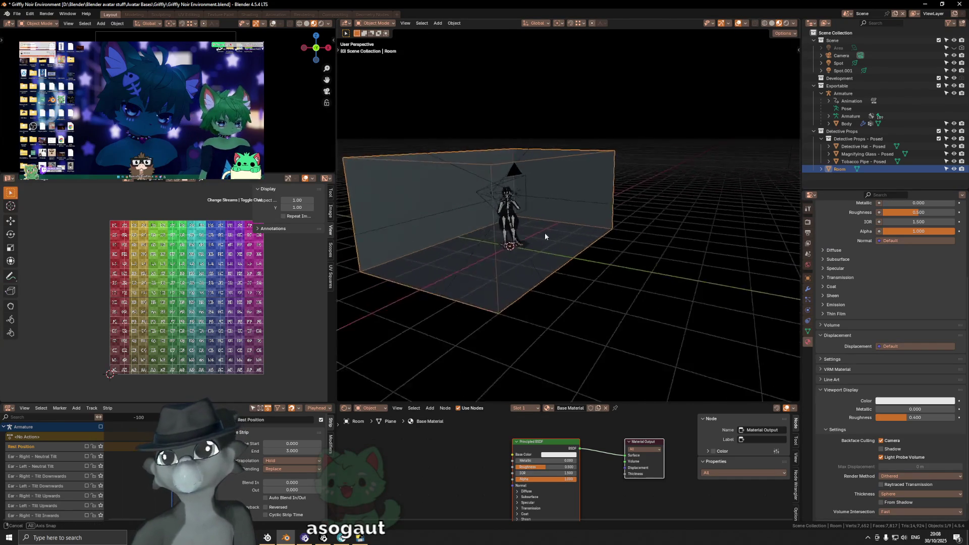
middle_drag(523, 236, 563, 231)
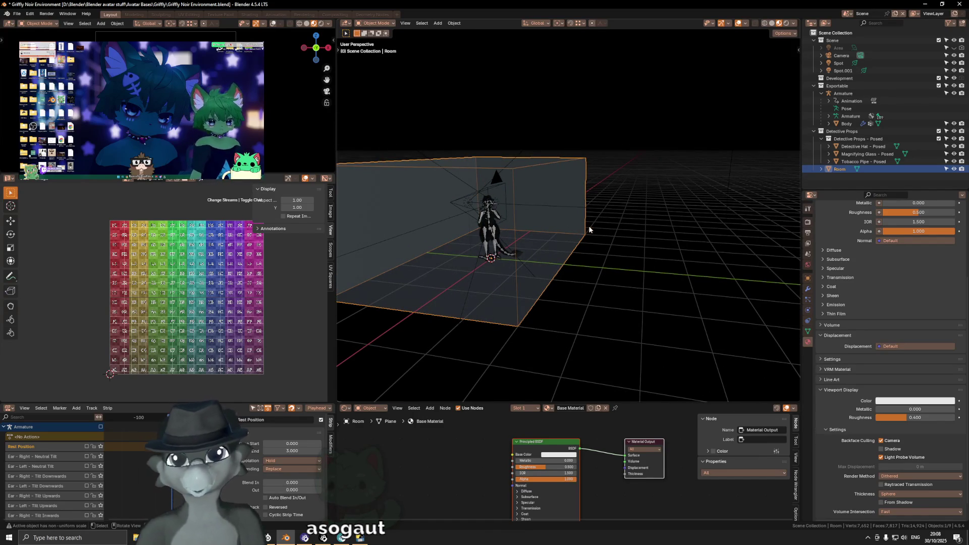
Orbit around the see-through room, frame it, and enter Edit Mode on its mesh.
mouse_move(590, 230)
middle_down()
mouse_move(599, 231)
mouse_move(582, 241)
mouse_move(640, 237)
middle_up()
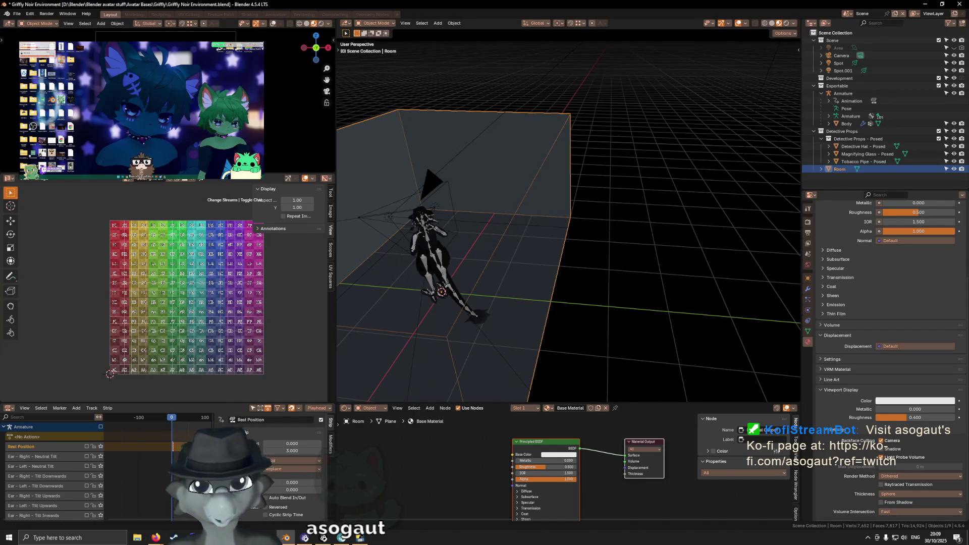
middle_drag(720, 290, 723, 290)
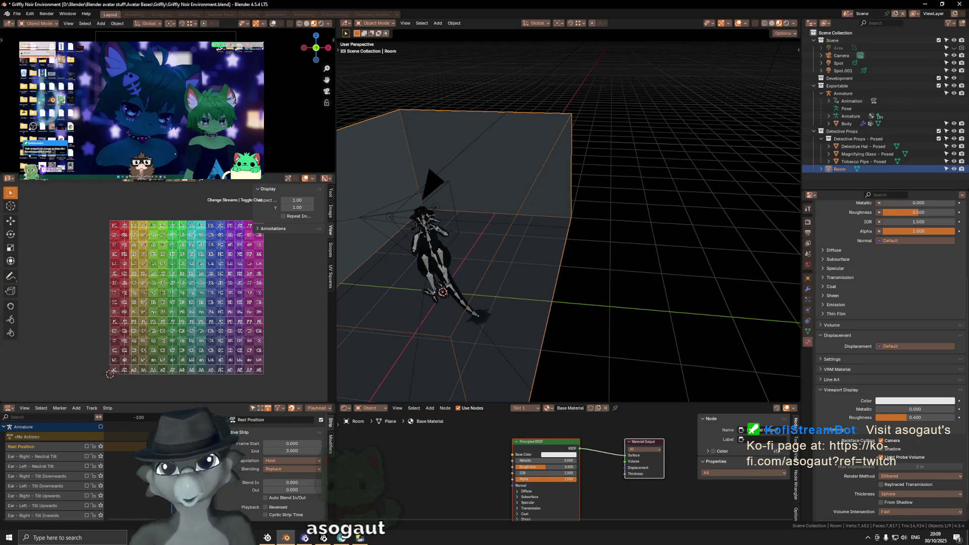
mouse_move(589, 150)
middle_down()
mouse_move(594, 189)
mouse_move(622, 163)
middle_up()
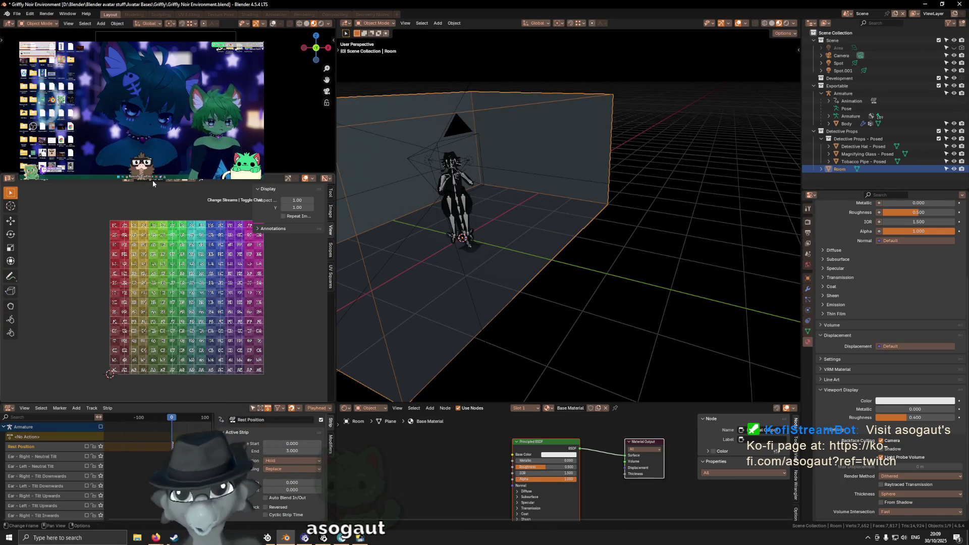
key(KP_Decimal)
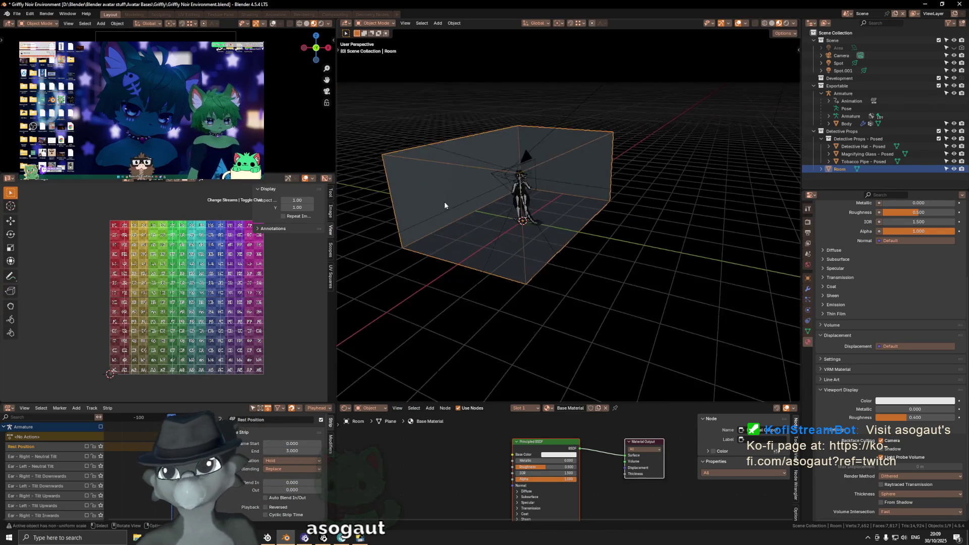
middle_drag(444, 205, 489, 176)
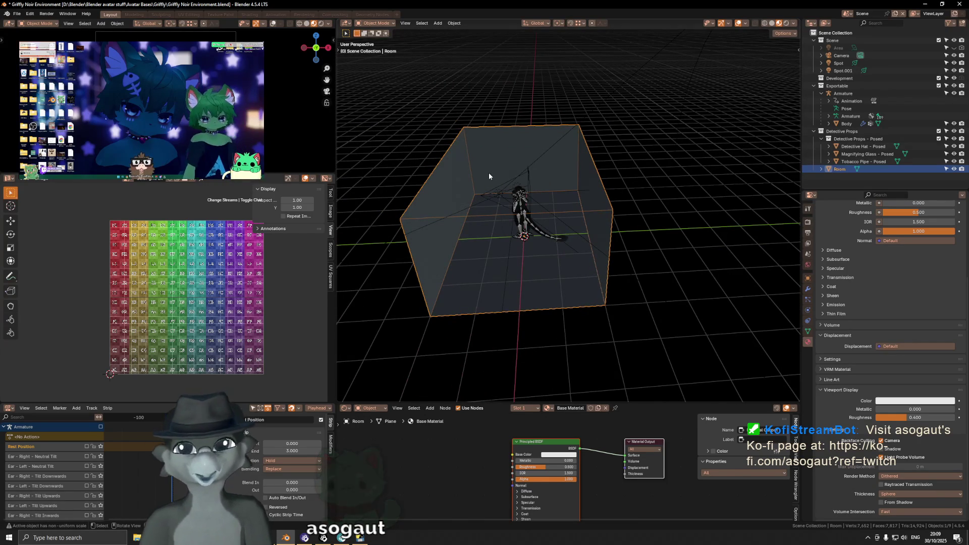
mouse_move(495, 161)
middle_down()
mouse_move(576, 237)
mouse_move(593, 227)
middle_up()
key(Tab)
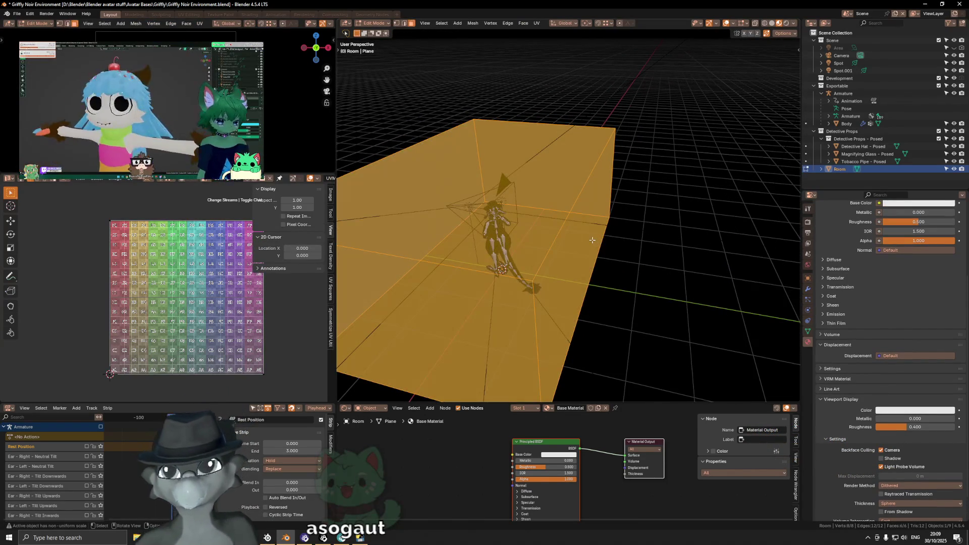
Add a Solidify modifier to the Room in Object Mode.
click(592, 236)
key(Tab)
mouse_move(522, 282)
middle_down()
mouse_move(626, 256)
mouse_move(619, 248)
middle_up()
click(806, 292)
click(848, 217)
text(solid)
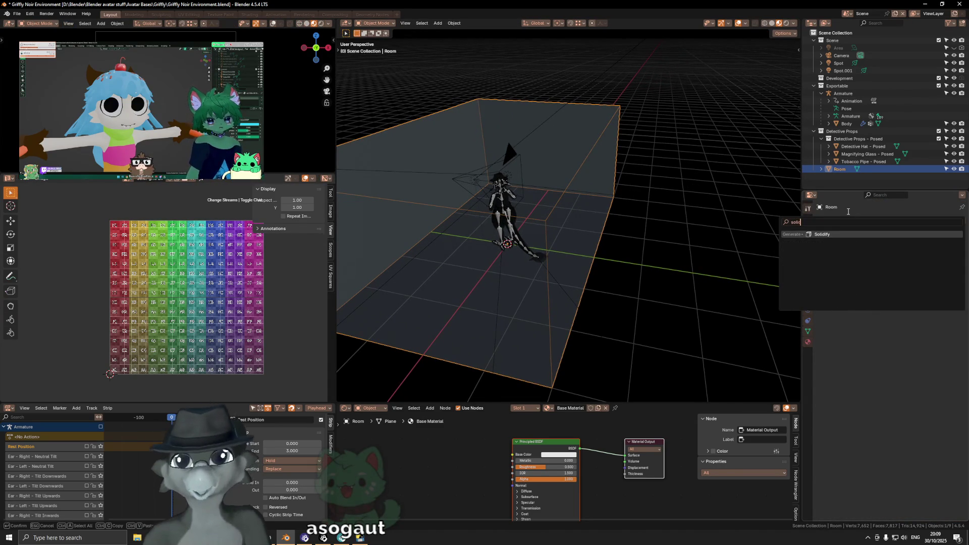
key(Return)
Set the Solidify thickness to 0.1 m and apply the modifier.
click(889, 253)
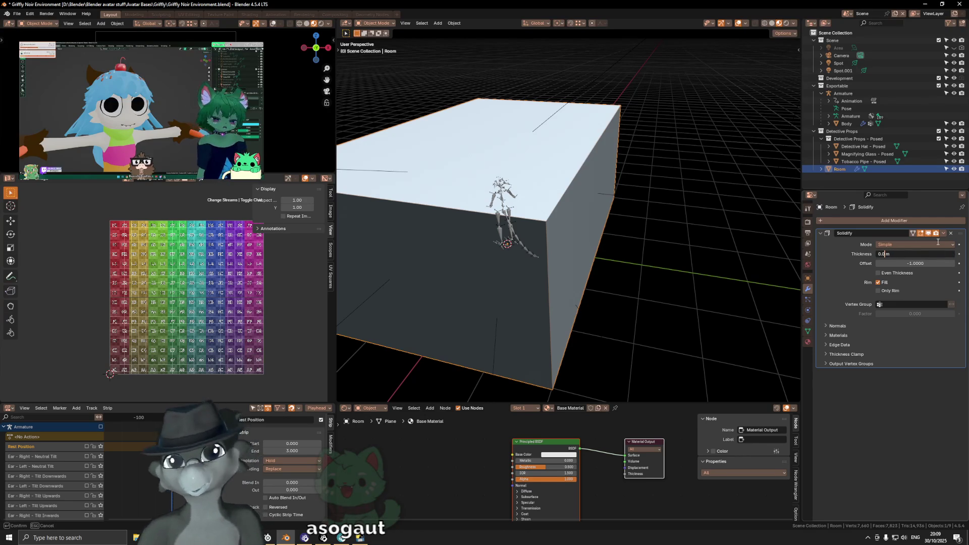
text(1)
key(Return)
mouse_move(621, 187)
middle_down()
mouse_move(571, 184)
mouse_move(593, 150)
mouse_move(547, 165)
mouse_move(628, 164)
mouse_move(582, 167)
middle_up()
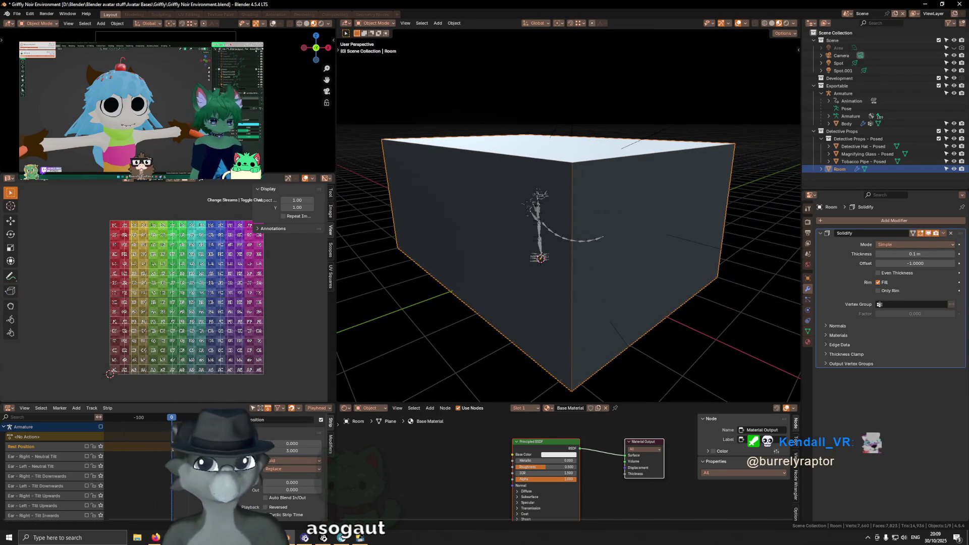
scroll(609, 107, down, 5)
middle_drag(588, 141, 564, 216)
scroll(564, 216, up, 4)
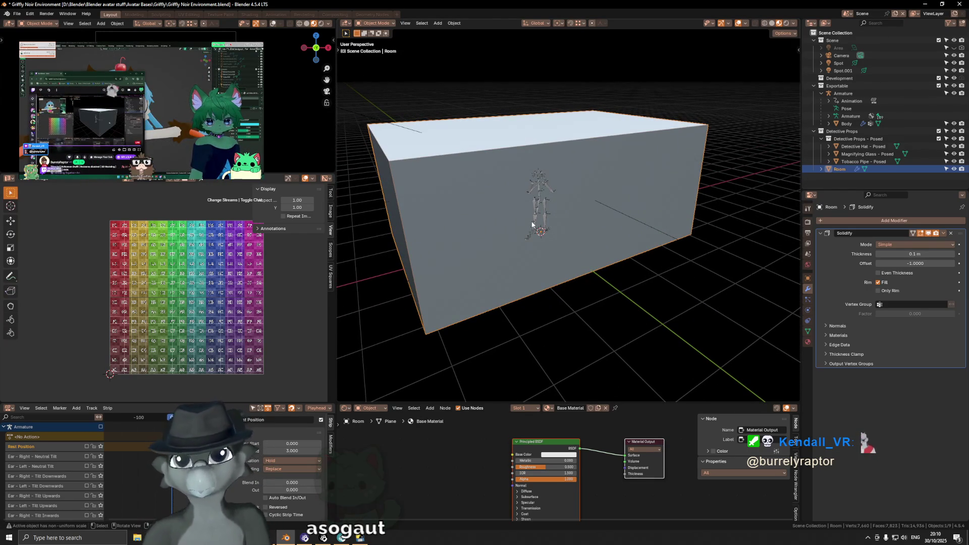
mouse_move(510, 210)
middle_down()
mouse_move(496, 197)
mouse_move(553, 259)
middle_up()
key(ctrl+a)
key(Tab)
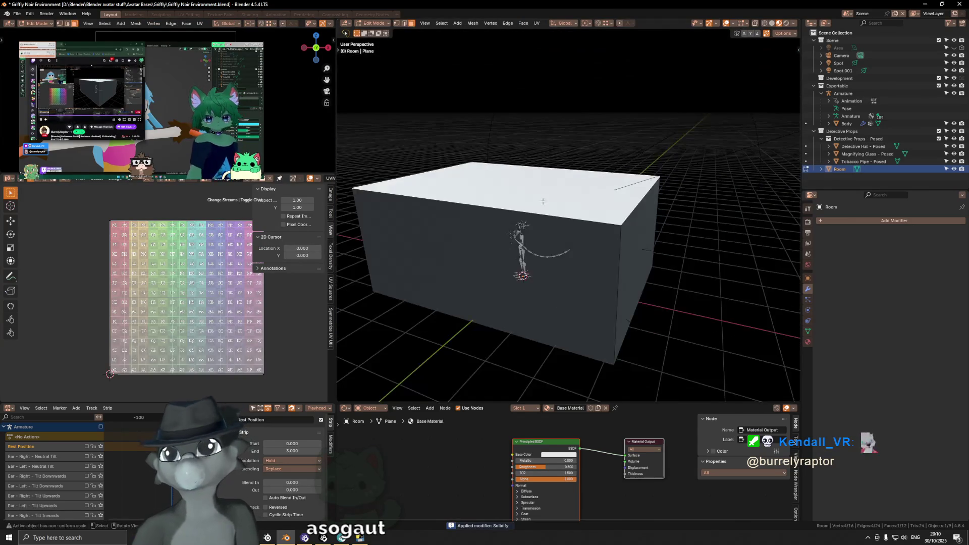
Delete the room's front face and inspect the opened box.
key(x)
click(548, 265)
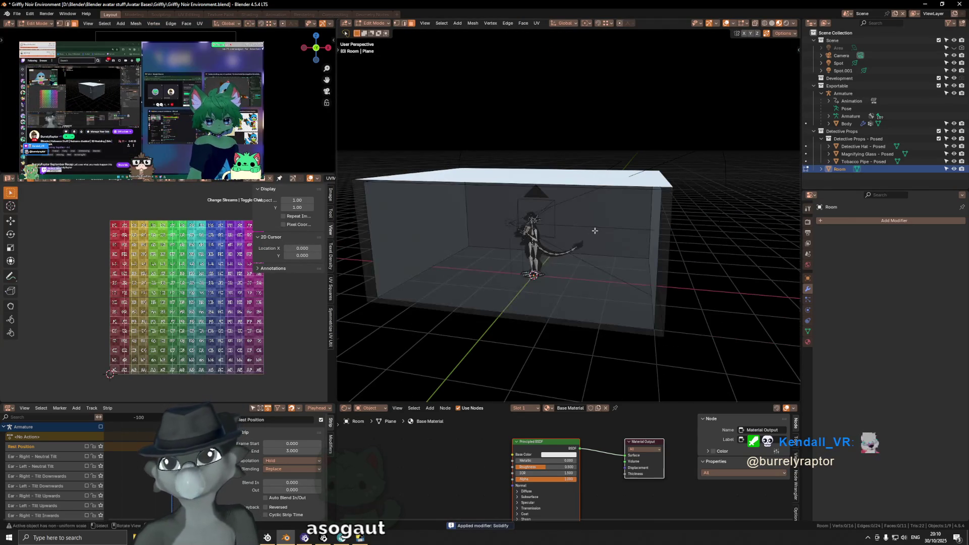
key(shift+alt+z)
mouse_move(580, 222)
middle_down()
mouse_move(645, 213)
mouse_move(500, 220)
middle_up()
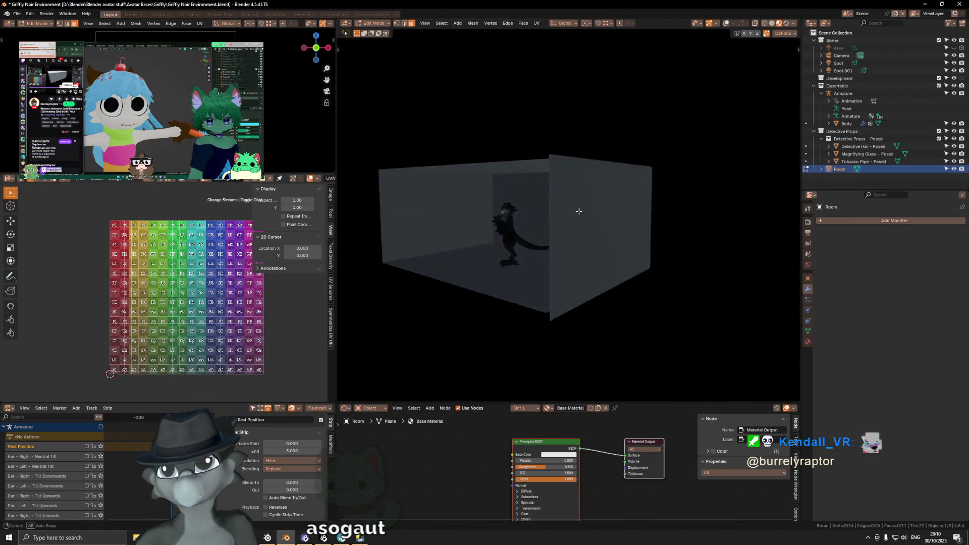
key(shift+alt+z)
scroll(537, 217, up, 3)
Fill the open top edge loop of the box with a new face.
key(Tab)
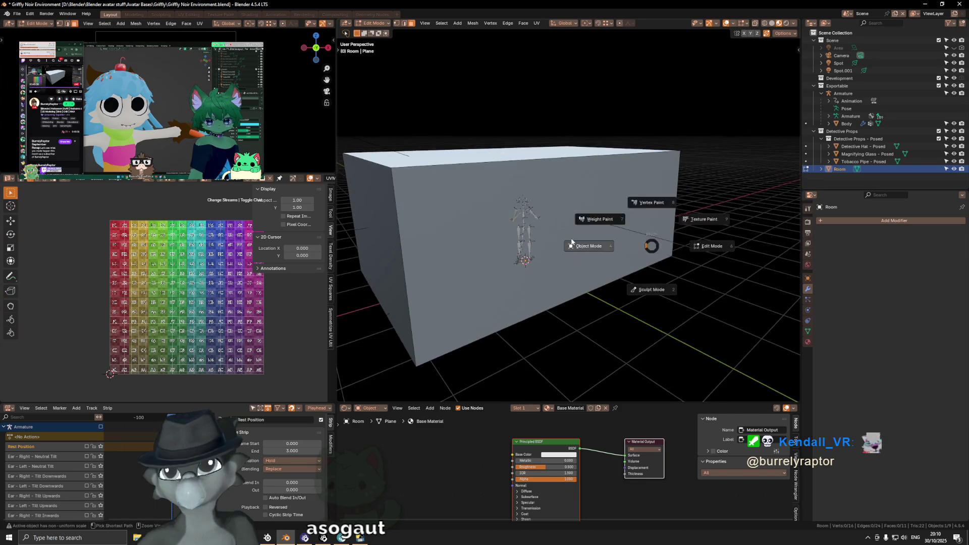
scroll(597, 225, up, 3)
scroll(571, 236, down, 5)
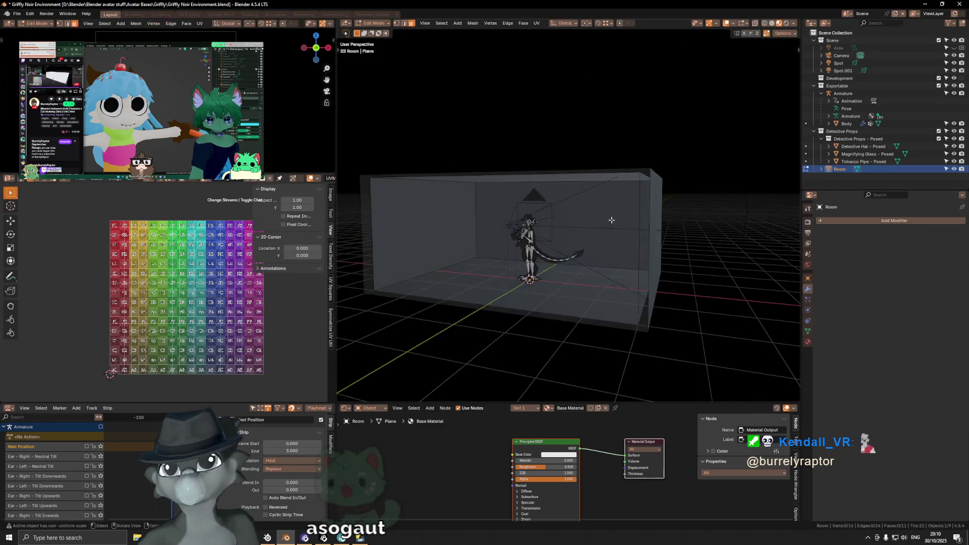
key(Tab)
middle_drag(635, 207, 640, 215)
key(alt+z)
alt+click(666, 205)
key(f)
key(n)
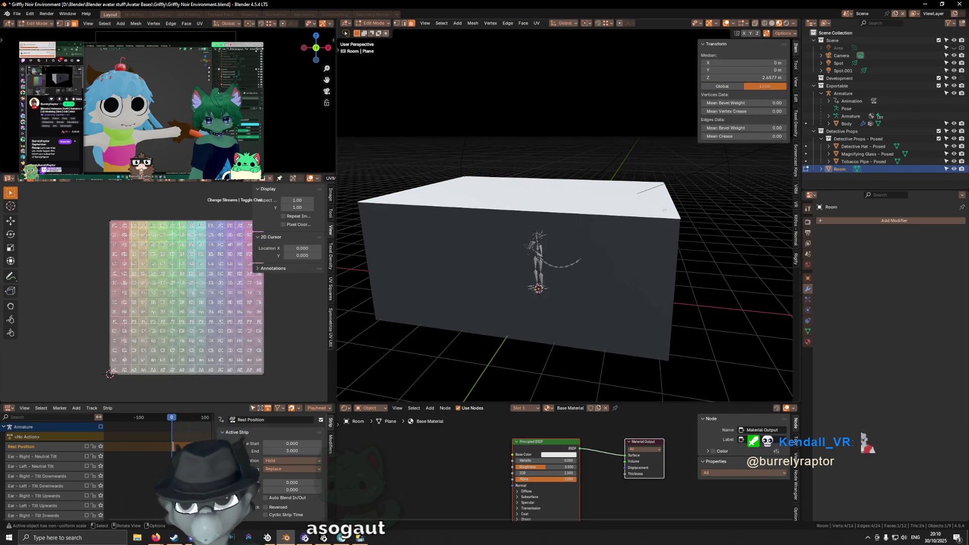
Undo to the unapplied Solidify, apply the room's scale to 1.000, then apply the Solidify.
key(Tab)
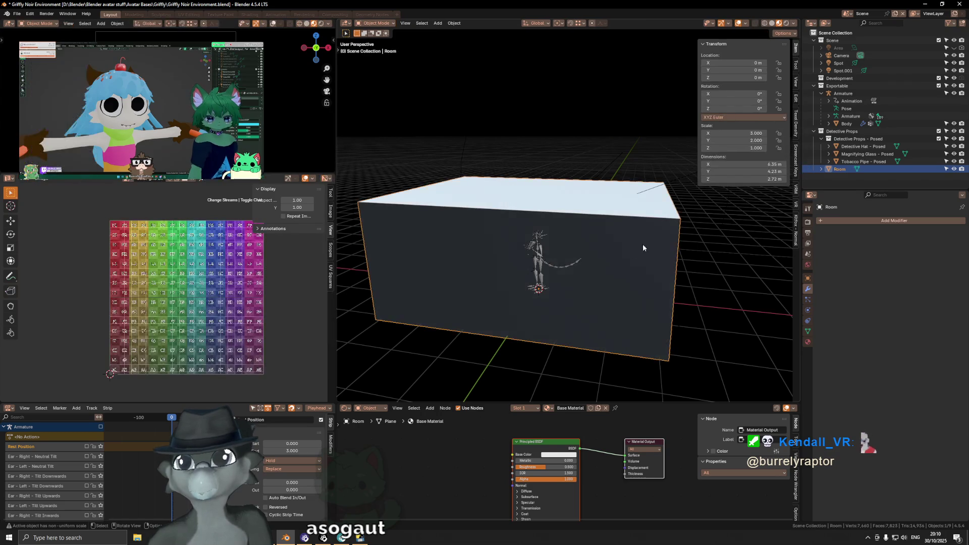
key(ctrl+a)
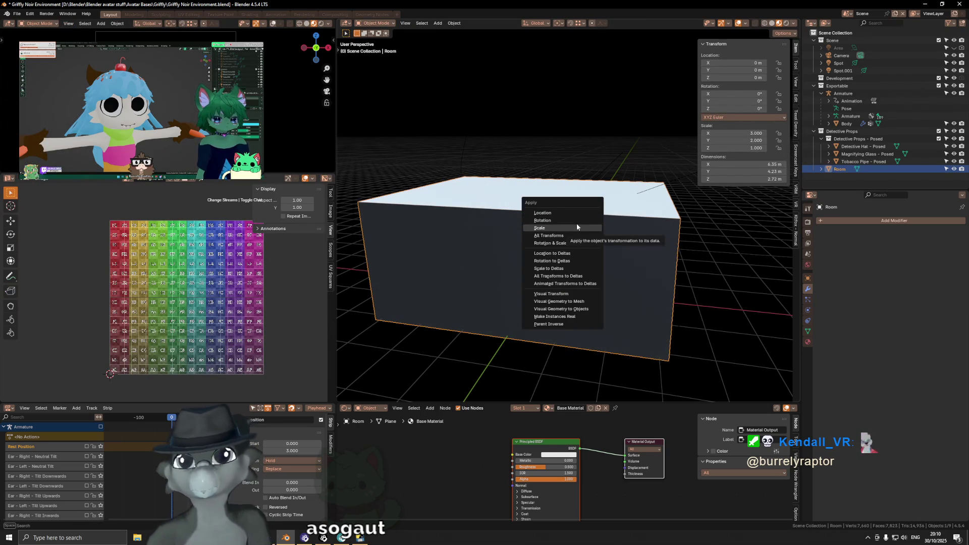
key(Tab)
key(ctrl+z)
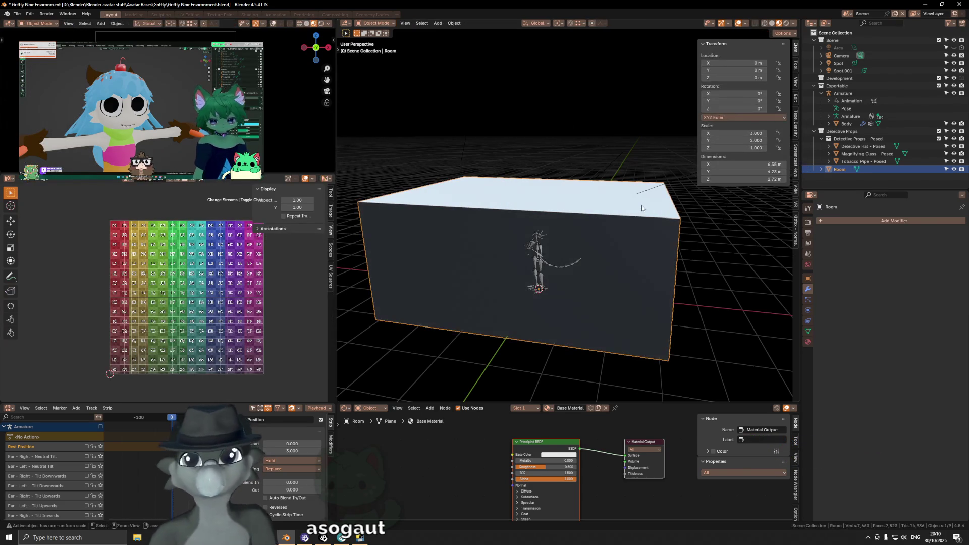
key(ctrl+z)
key(ctrl+a)
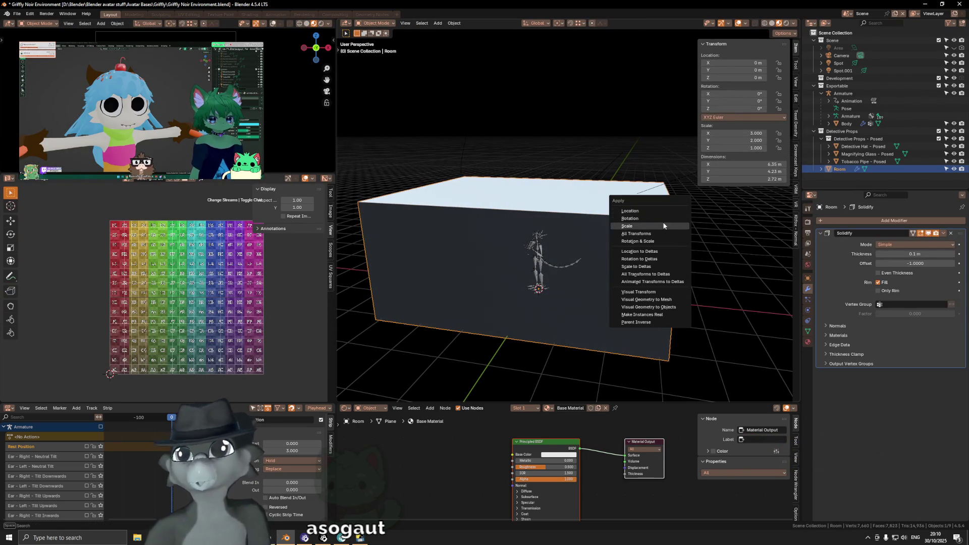
click(664, 225)
key(ctrl+a)
Delete the selected room face in Edit Mode and return to Object Mode.
mouse_move(723, 242)
middle_down()
mouse_move(624, 229)
mouse_move(713, 277)
mouse_move(646, 249)
mouse_move(687, 230)
mouse_move(623, 205)
mouse_move(611, 214)
middle_up()
key(Tab)
key(x)
click(714, 277)
key(ctrl+Tab)
click(629, 244)
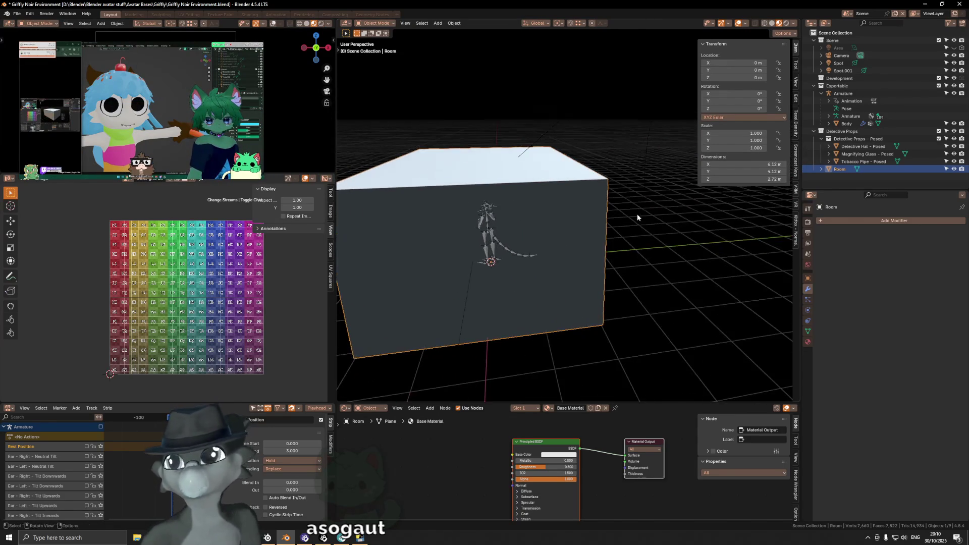
key(shift+a)
mouse_move(713, 222)
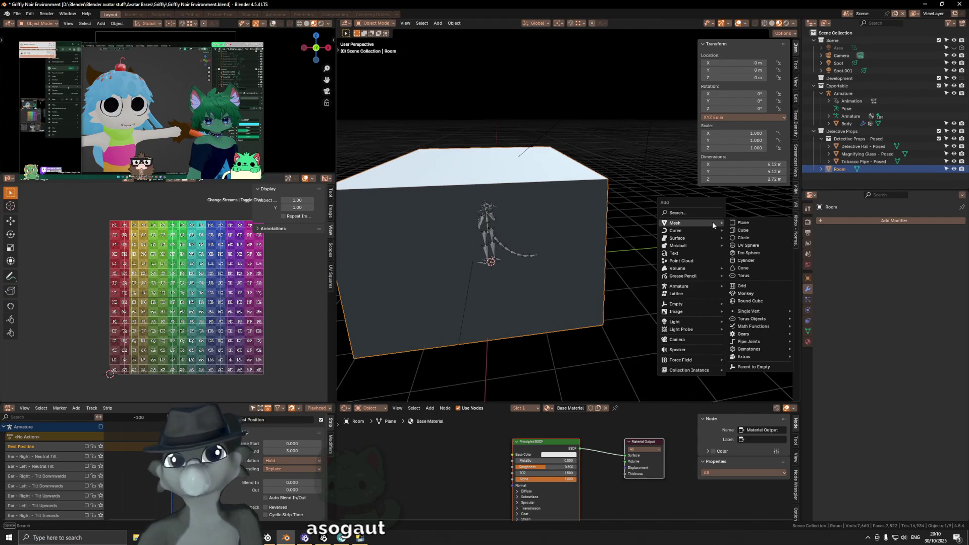
Dismiss the empty 'direct' search and view the room box's side with shading options open.
click(710, 213)
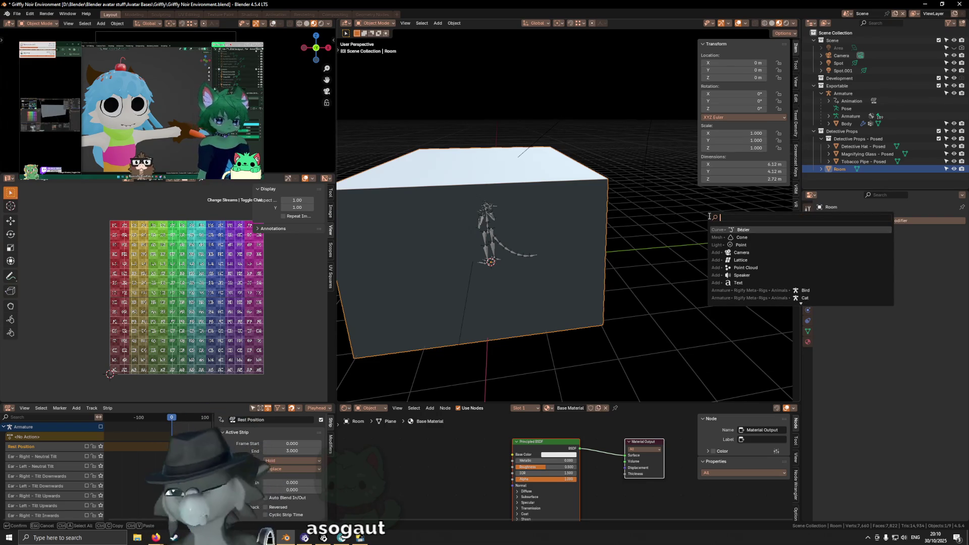
text(direct)
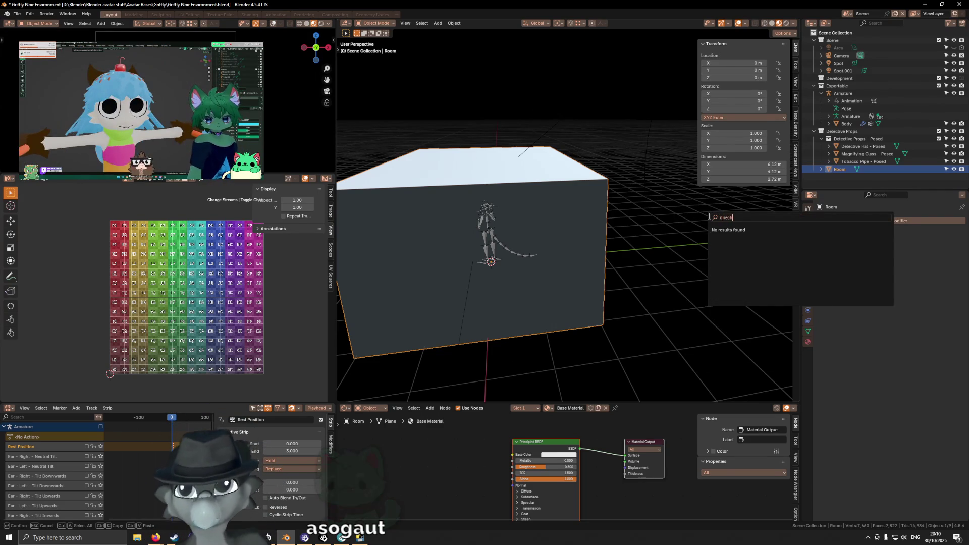
key(Escape)
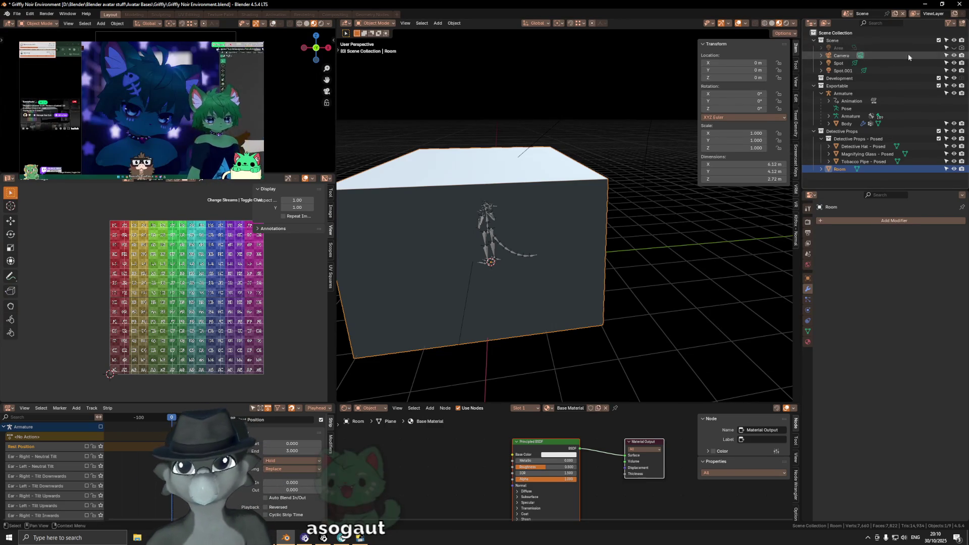
middle_drag(548, 251, 607, 204)
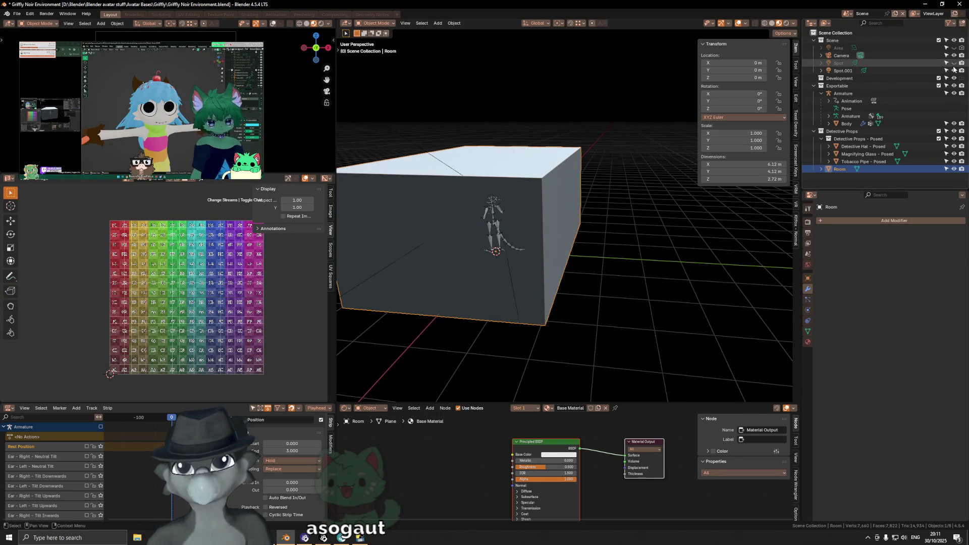
click(793, 24)
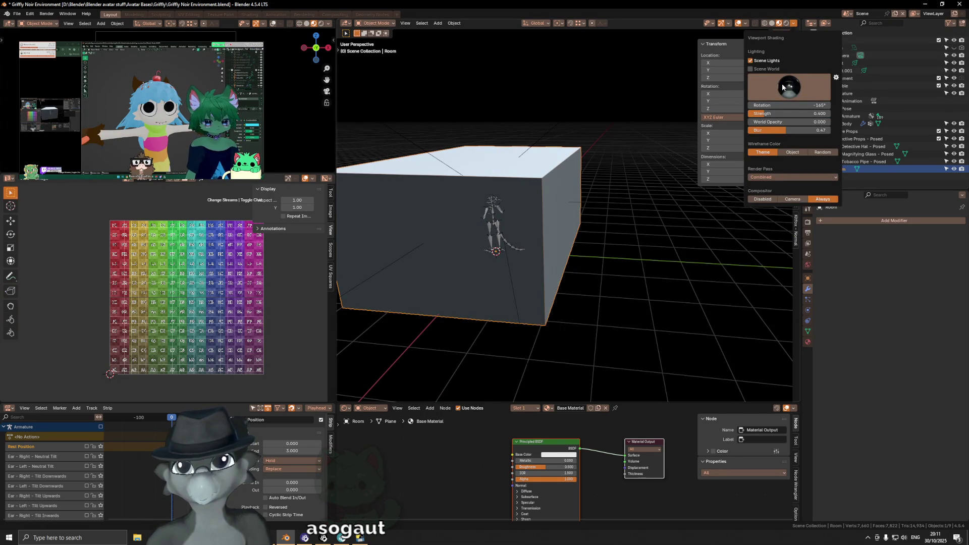
Select the box's right-hand face in Edit Mode, then open a blank Firefox tab.
middle_drag(668, 144, 557, 217)
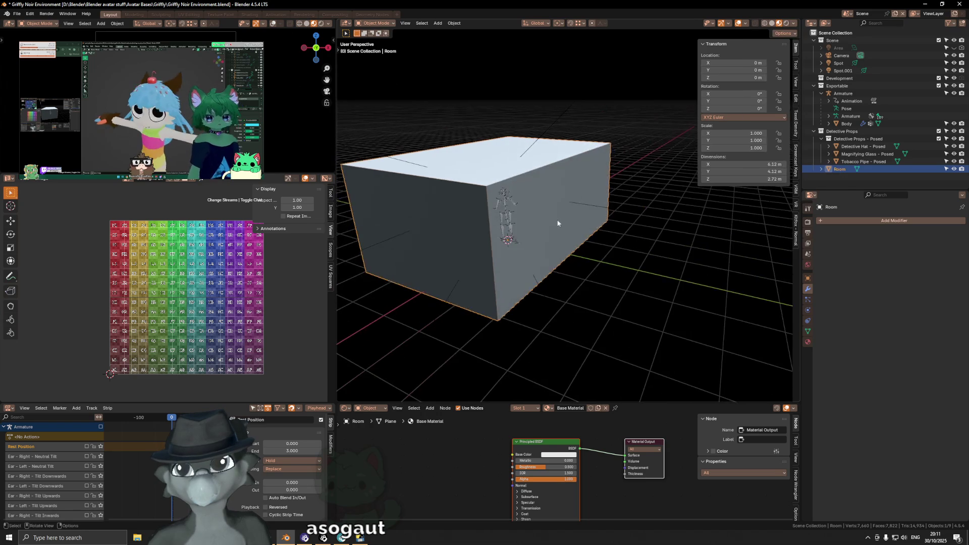
key(Tab)
click(553, 199)
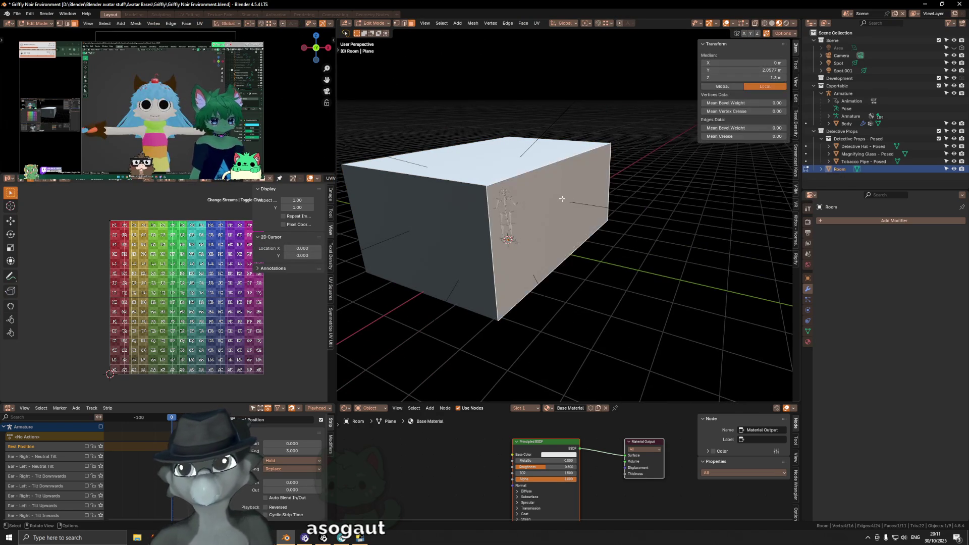
key(Tab)
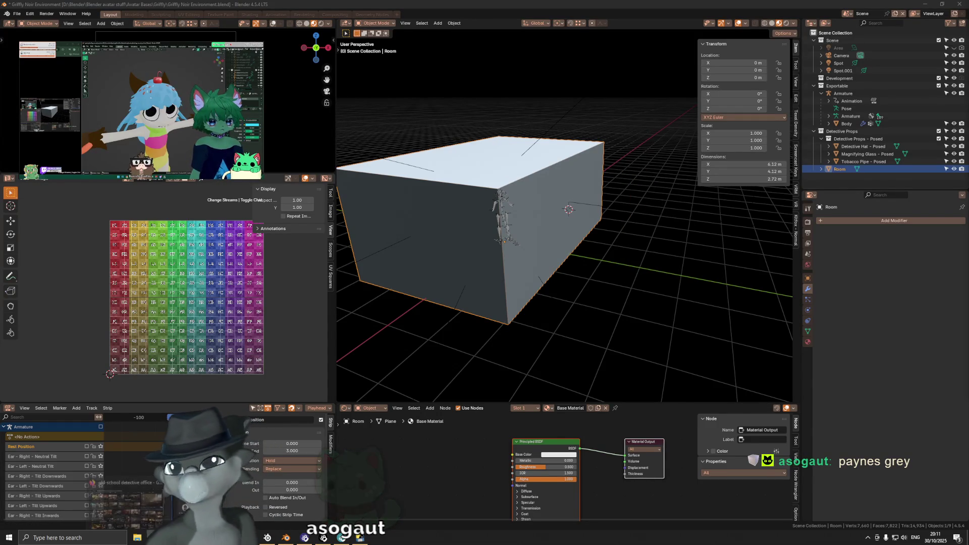
key(alt+Tab)
key(ctrl+t)
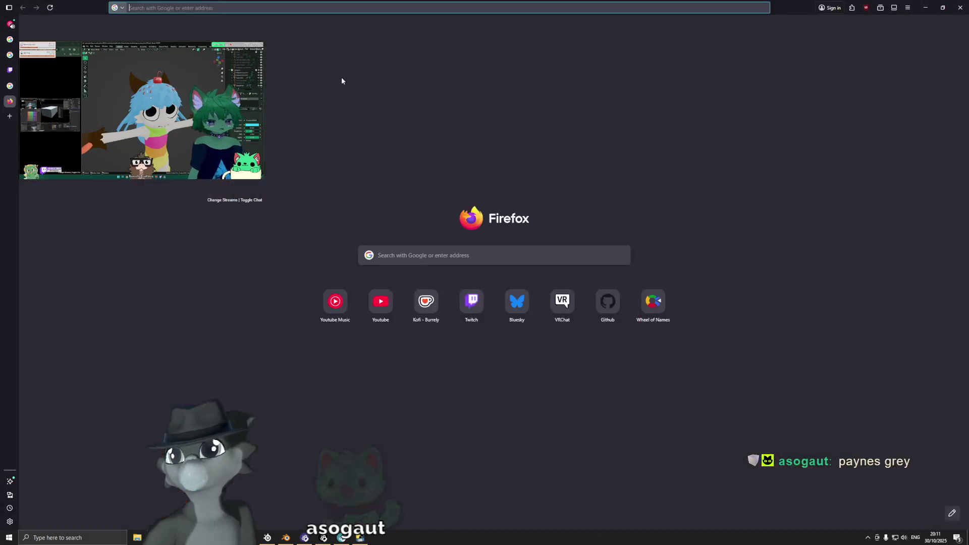
Search Google Images for 'paynes grey', preview a watercolour swatch, then minimize Firefox.
text(paynes grey)
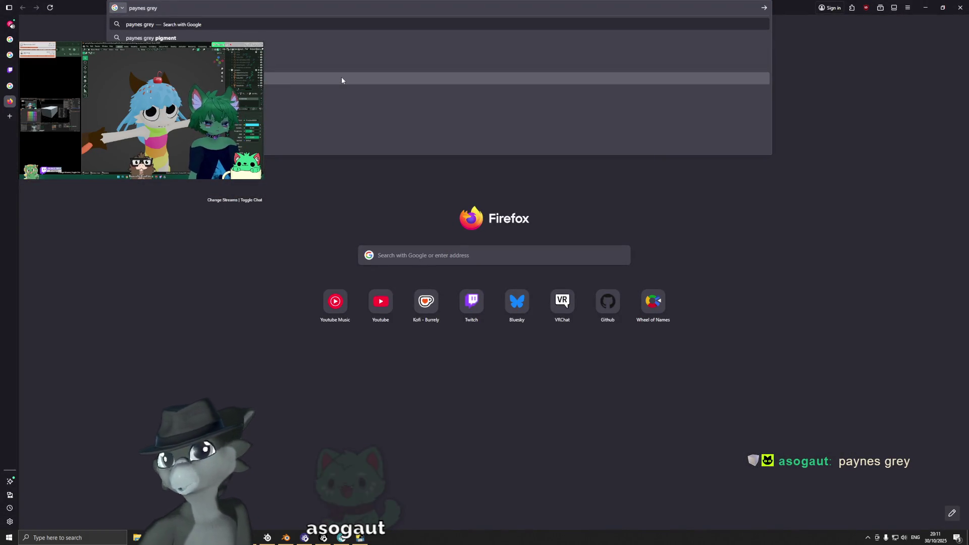
key(Return)
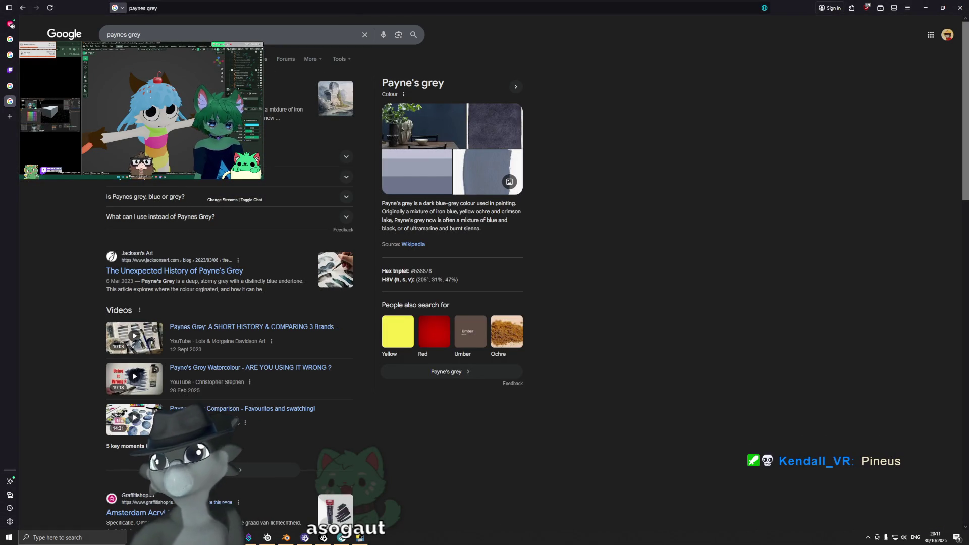
click(133, 59)
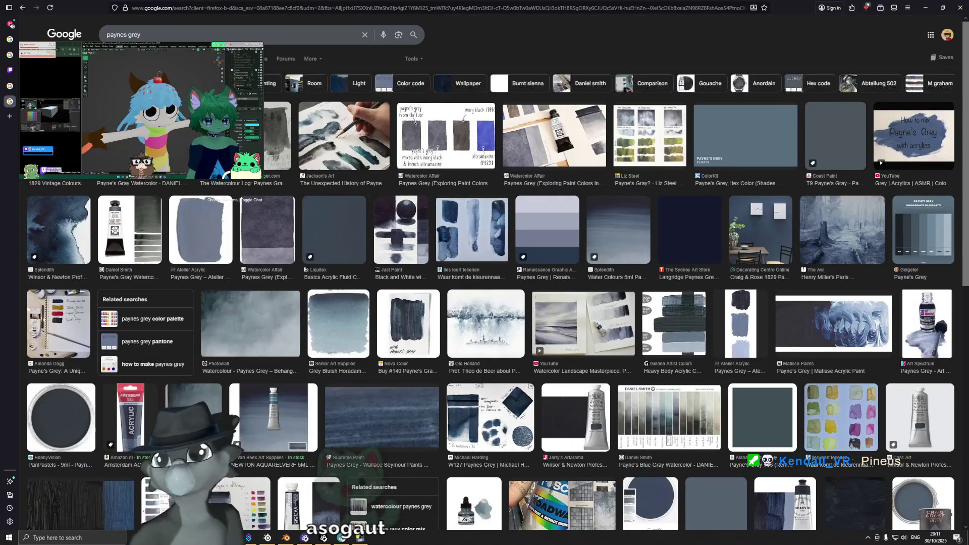
click(277, 235)
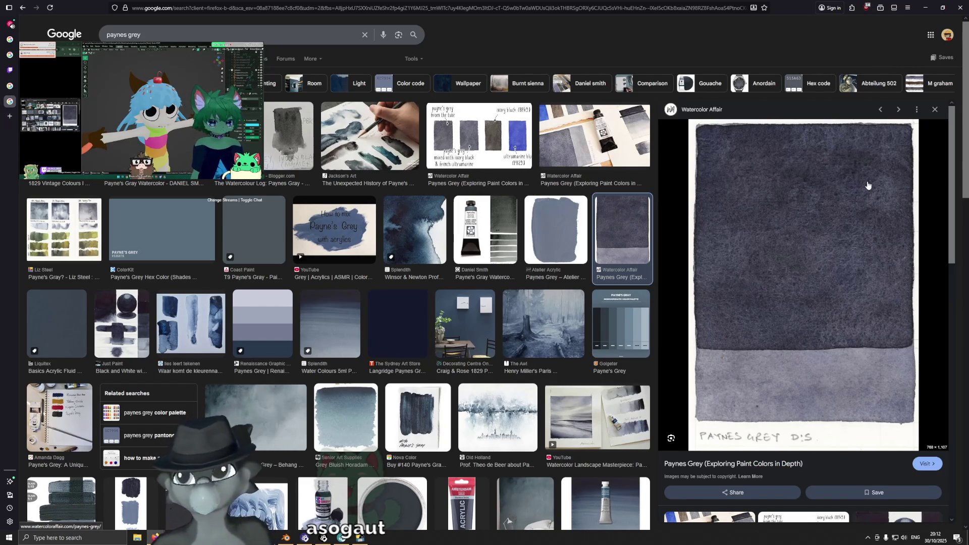
click(919, 12)
scroll(518, 184, up, 1)
scroll(516, 192, up, 2)
scroll(506, 204, up, 2)
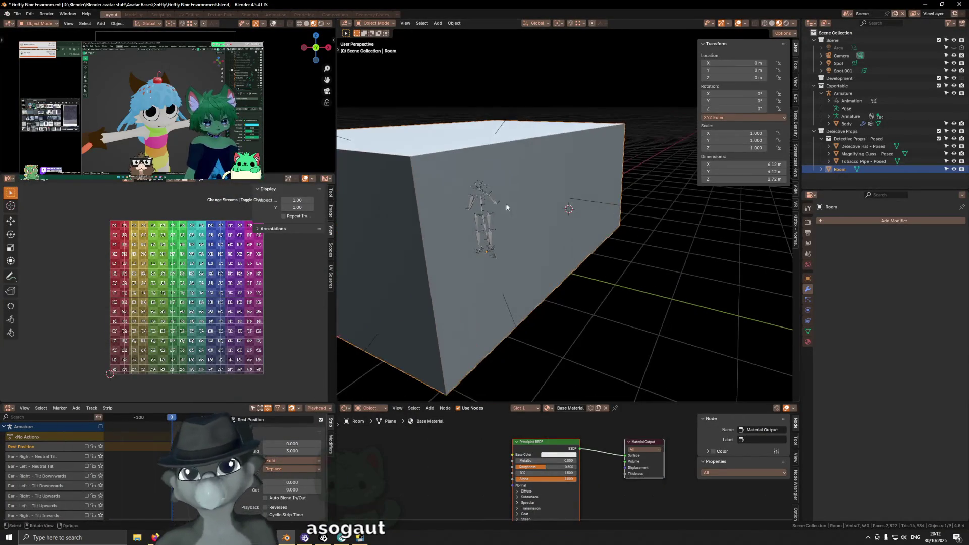
Check the lit character through the camera view and orbit back out.
mouse_move(473, 224)
middle_down()
mouse_move(564, 236)
mouse_move(597, 199)
middle_up()
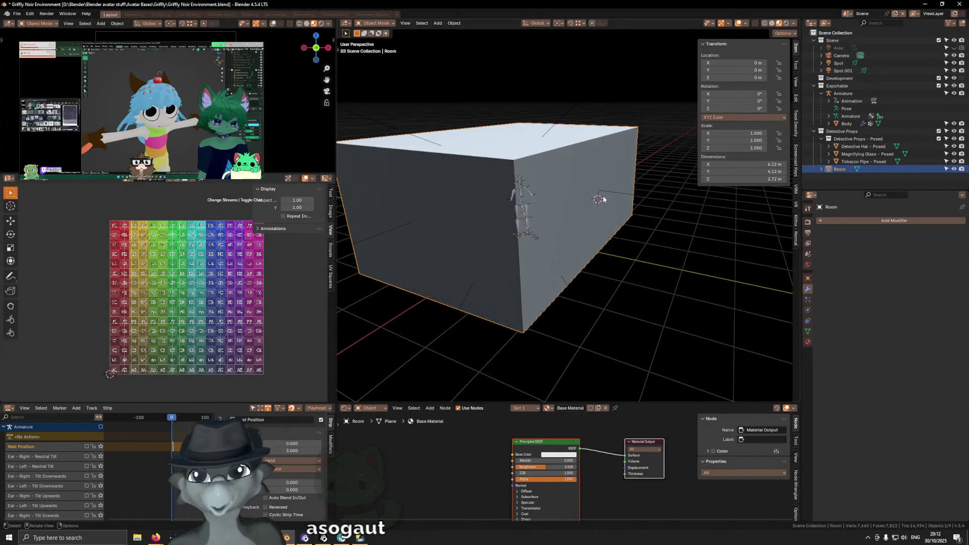
key(KP_0)
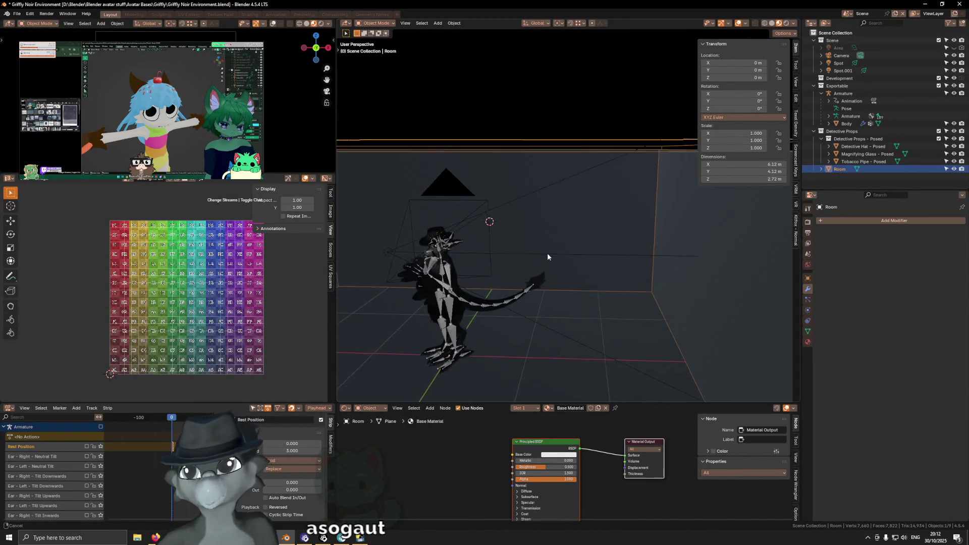
middle_drag(597, 240, 610, 244)
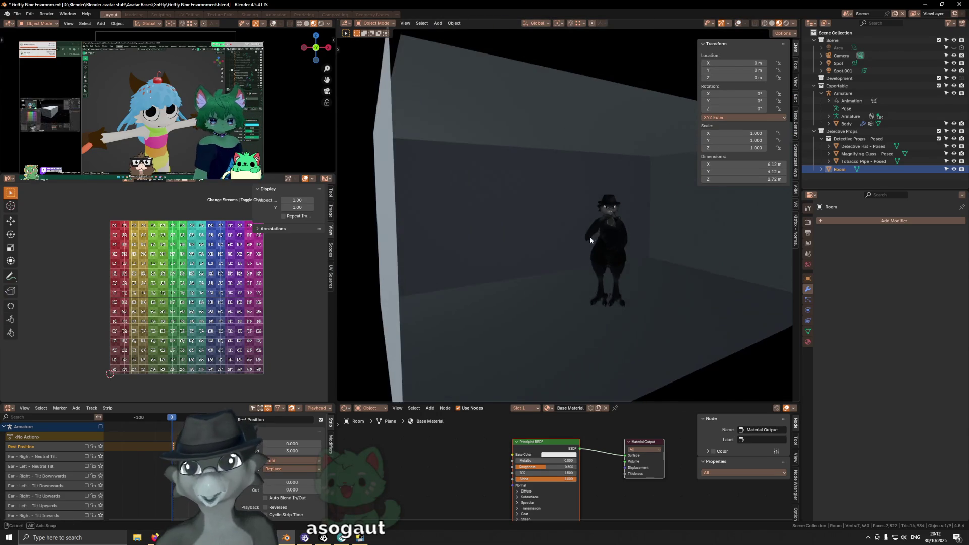
key(KP_0)
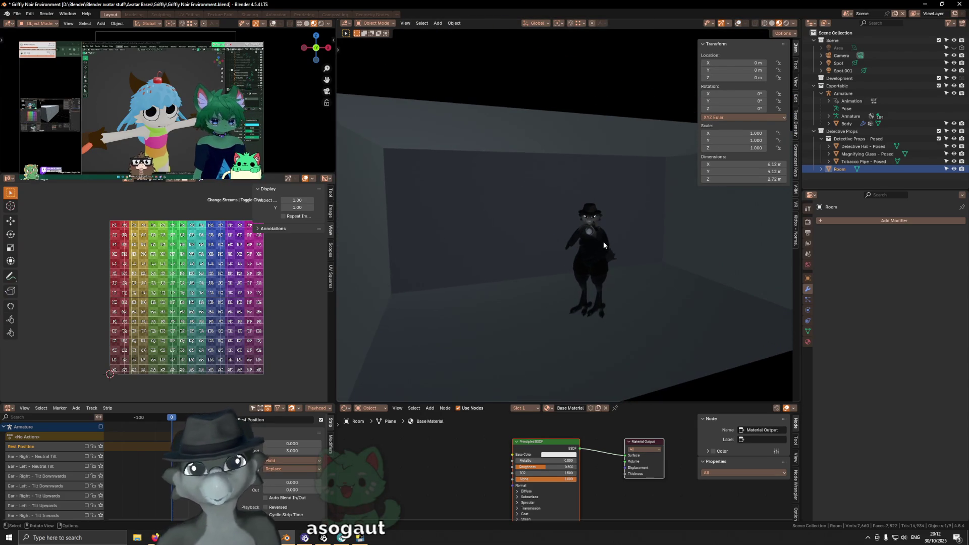
middle_drag(579, 215, 583, 211)
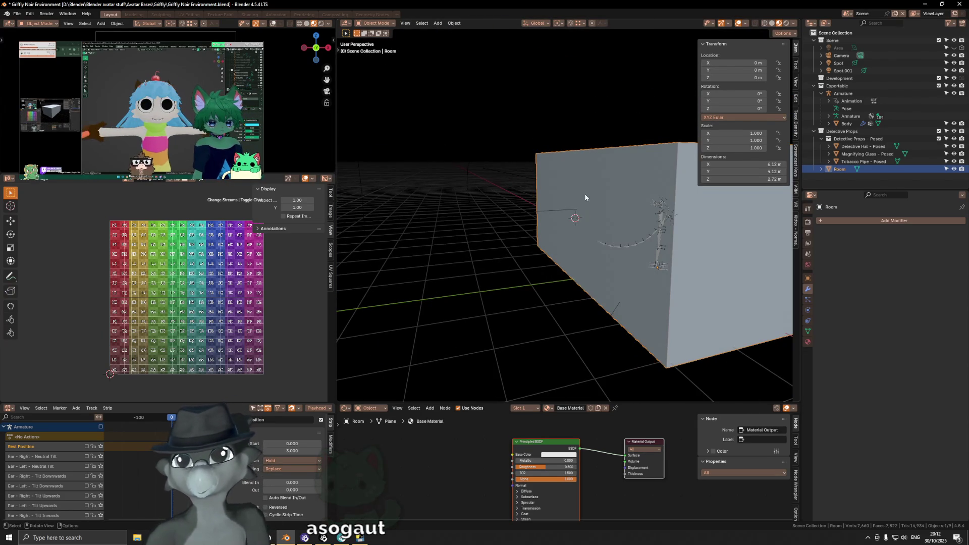
Set the scene's render engine to EEVEE in Render Properties.
click(807, 222)
click(880, 221)
click(884, 230)
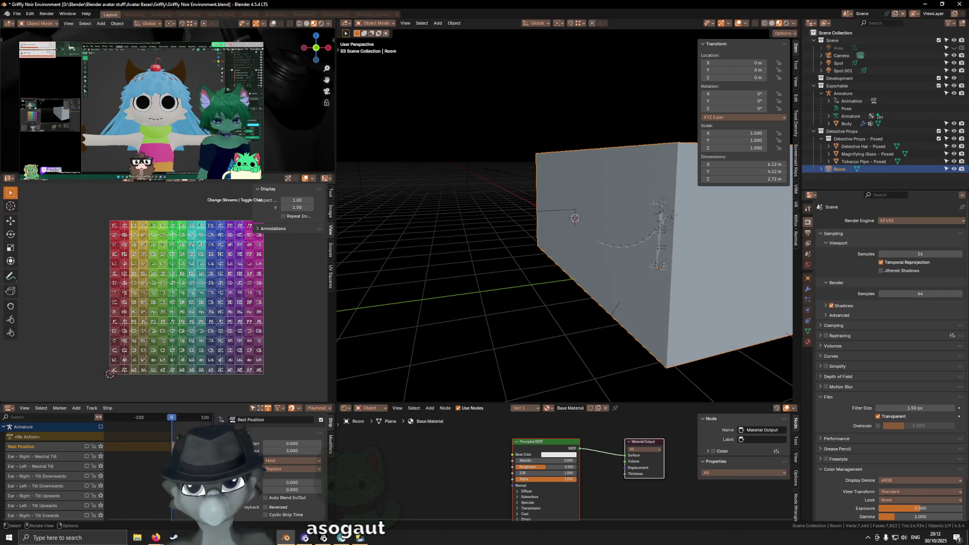
Save the file and add a new cube with a size of 1 m.
key(ctrl+s)
middle_drag(578, 195, 601, 216)
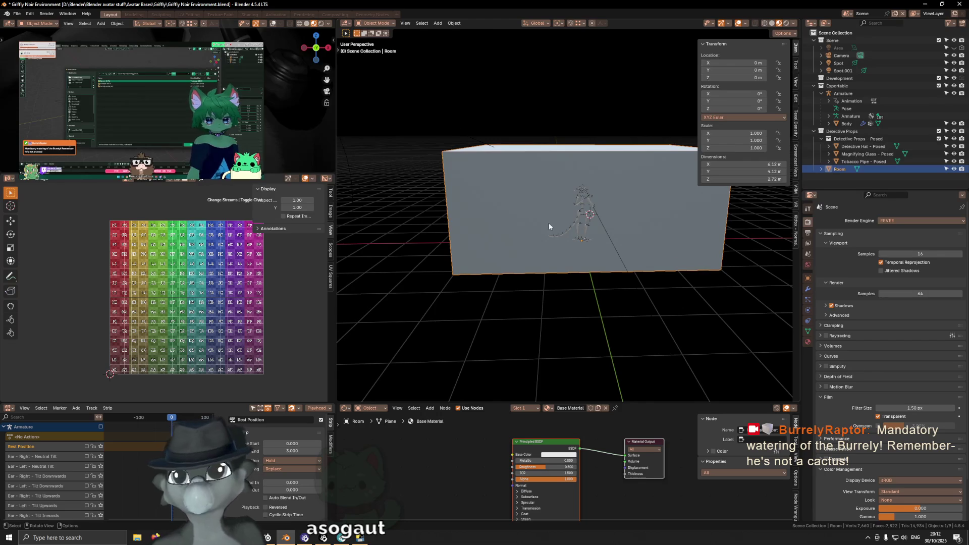
middle_drag(597, 230, 581, 225)
key(shift+a)
key(space)
text(cube)
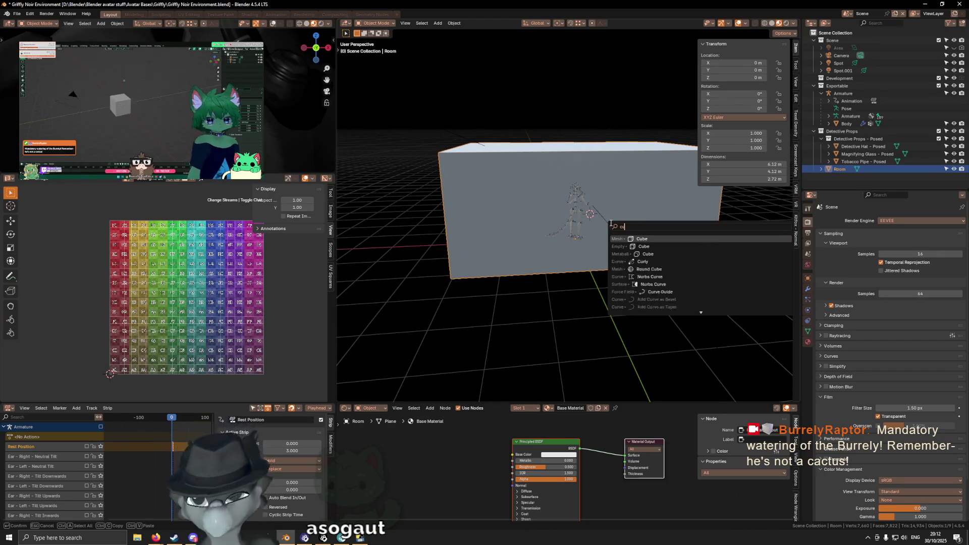
key(Return)
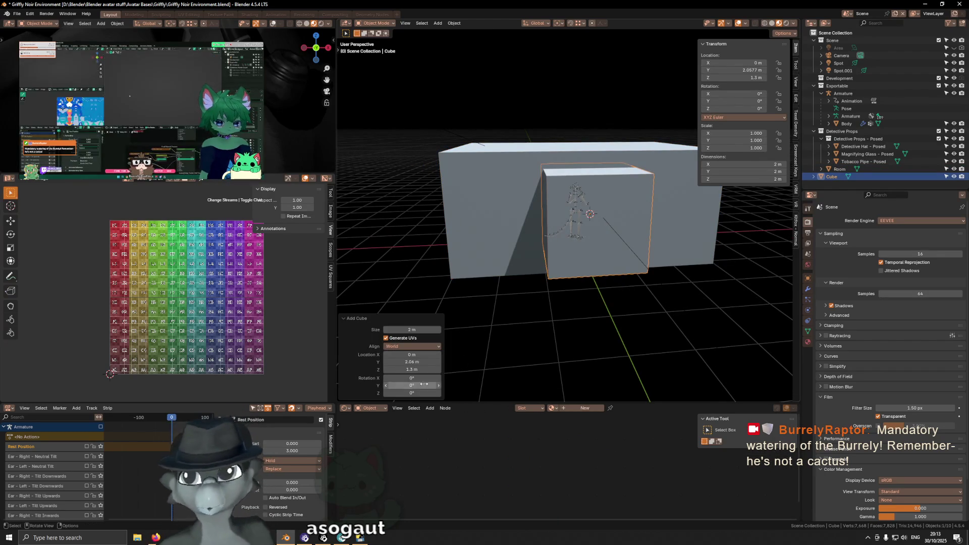
click(417, 329)
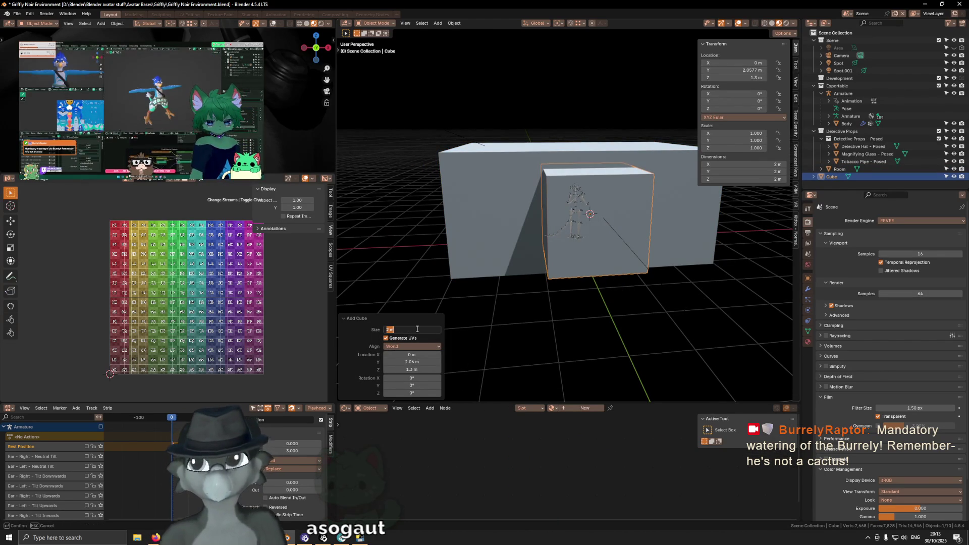
text(1)
key(Return)
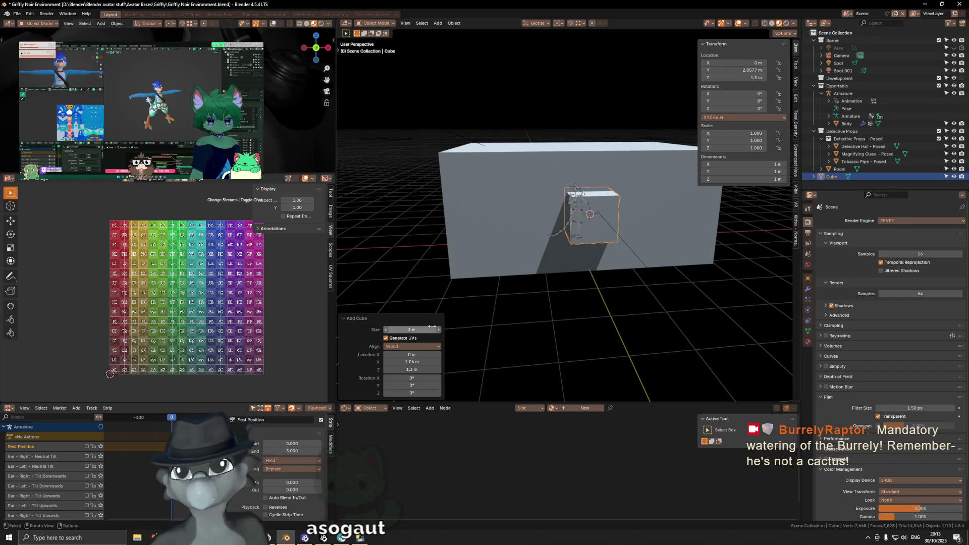
Scale the cube to 0.16 along Y into a thin slab beside the room wall.
middle_drag(629, 247, 626, 255)
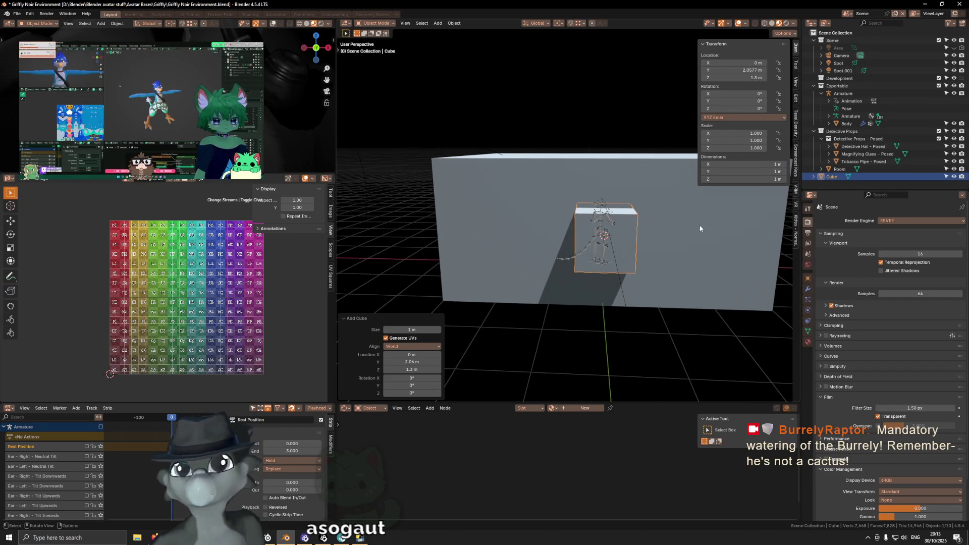
middle_drag(698, 227, 679, 223)
middle_drag(455, 349, 642, 230)
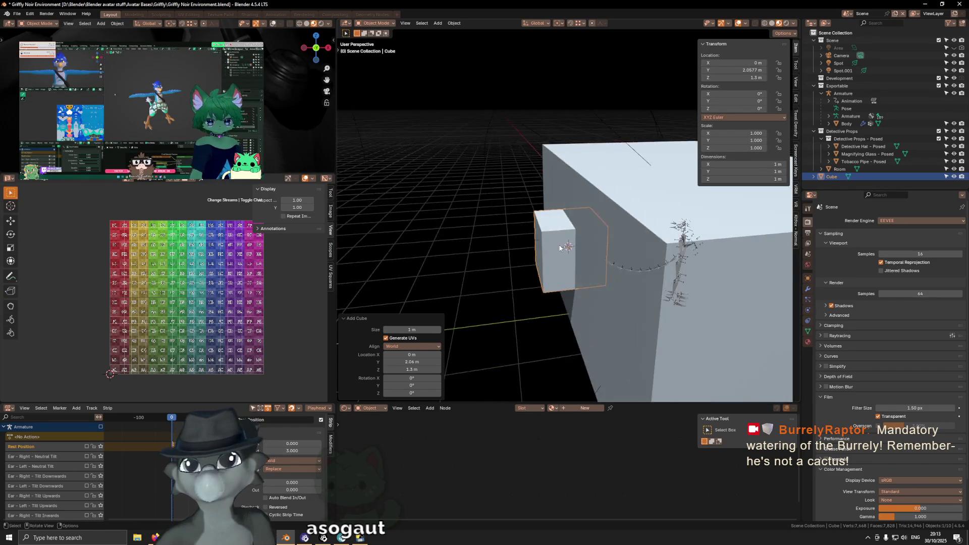
key(s)
key(y)
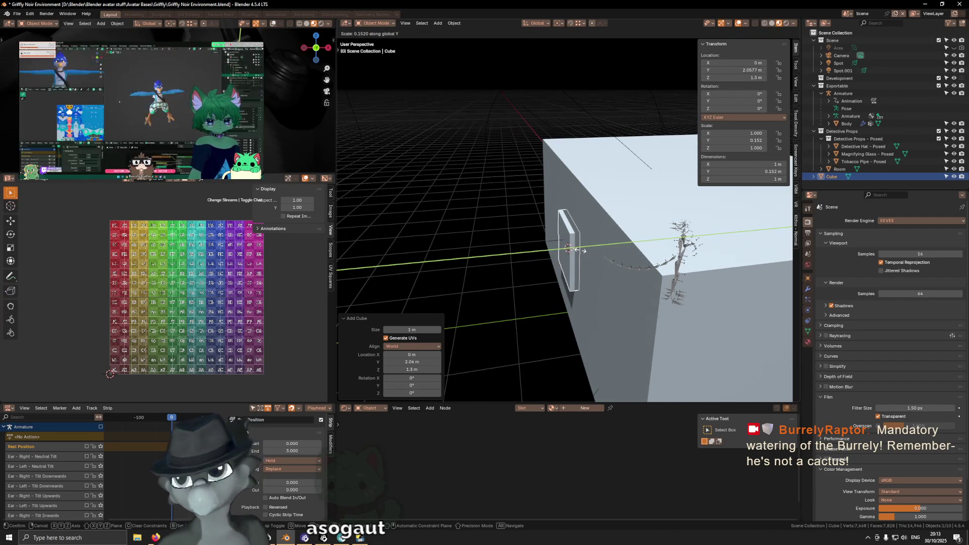
text(.15)
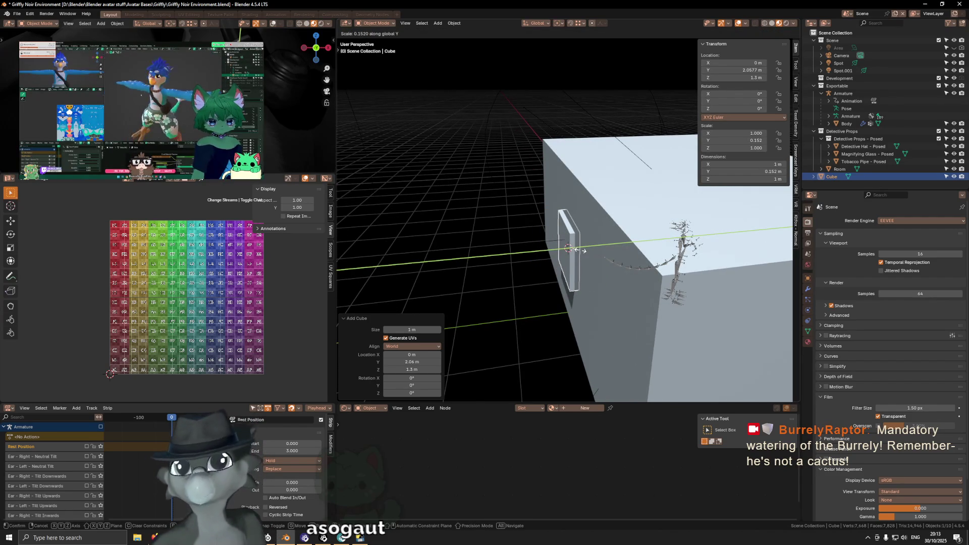
key(BackSpace)
text(6)
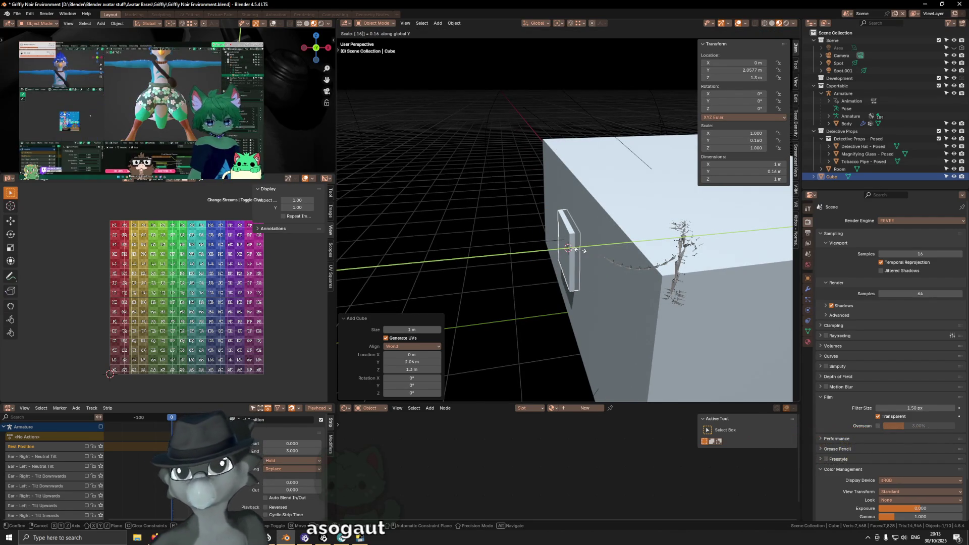
key(Return)
key(KP_Decimal)
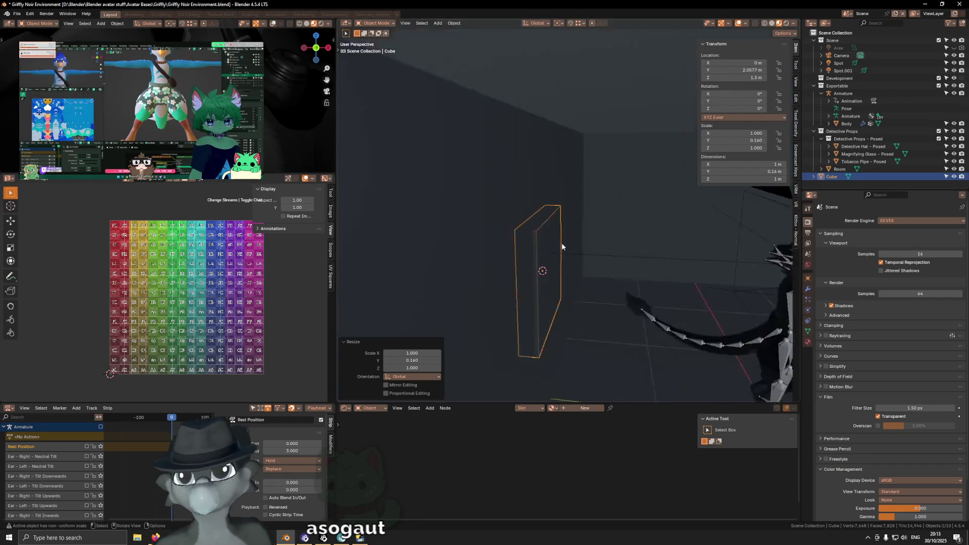
mouse_move(581, 253)
middle_down()
mouse_move(556, 245)
mouse_move(571, 238)
middle_up()
Move the cube slab -0.025 m along Y into the wall.
text(gy)
text(.05)
key(minus)
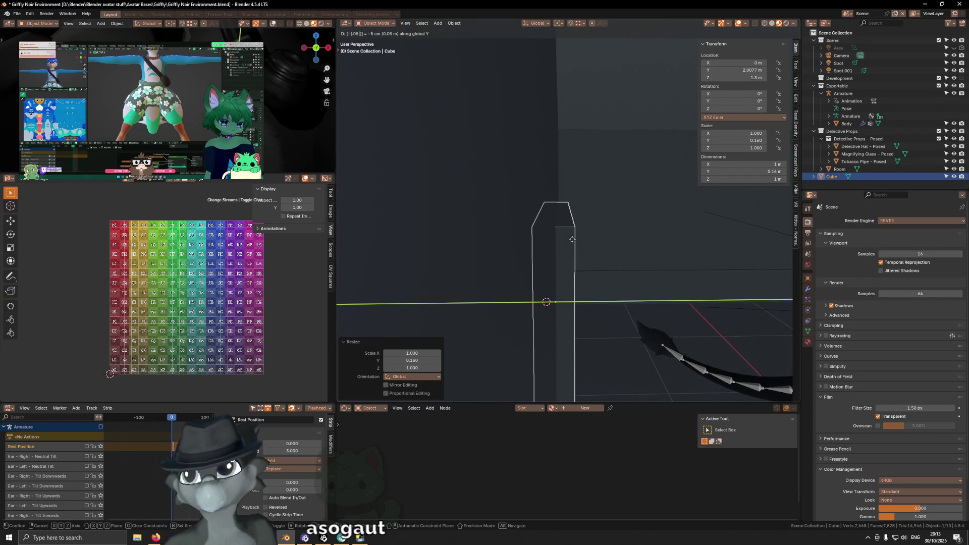
key(BackSpace)
text(25)
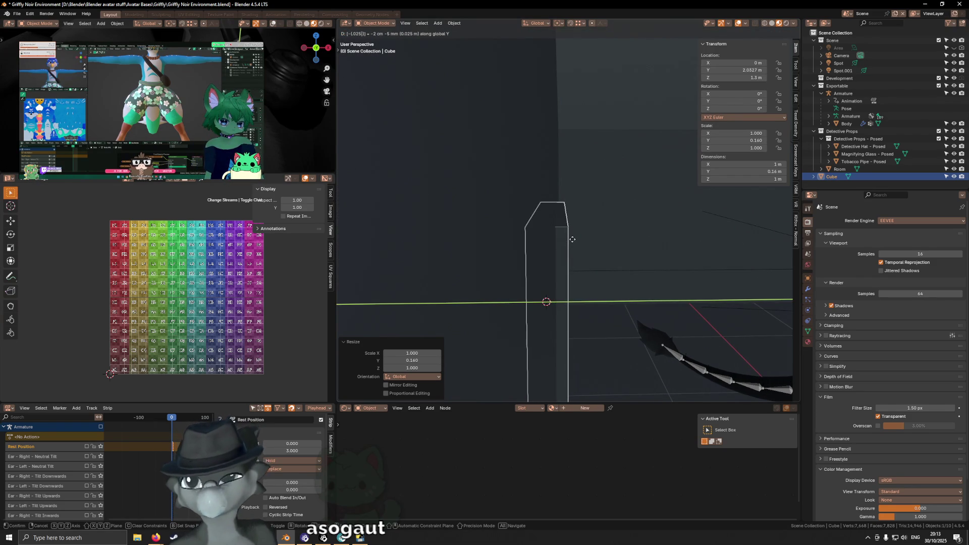
key(Return)
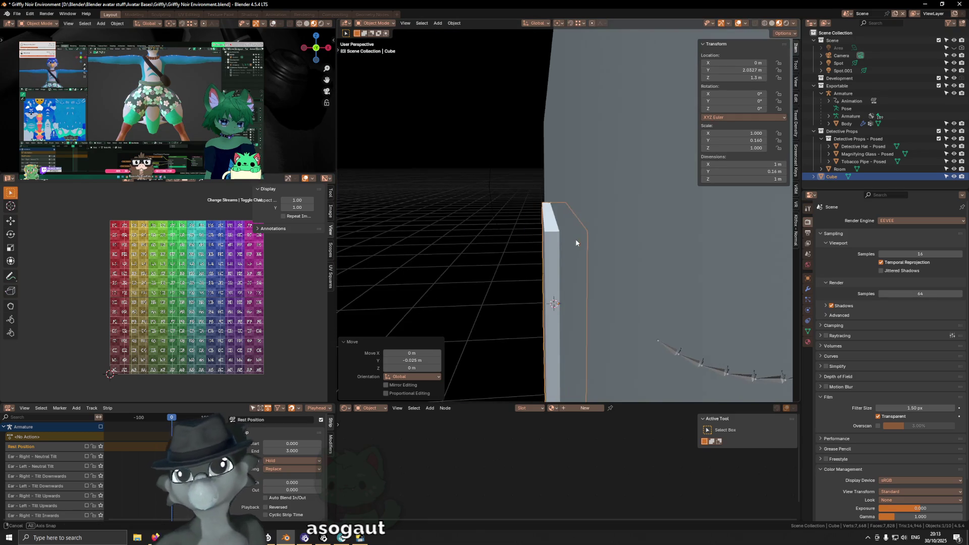
Scale the slab to 1.6 along Z.
scroll(574, 240, down, 5)
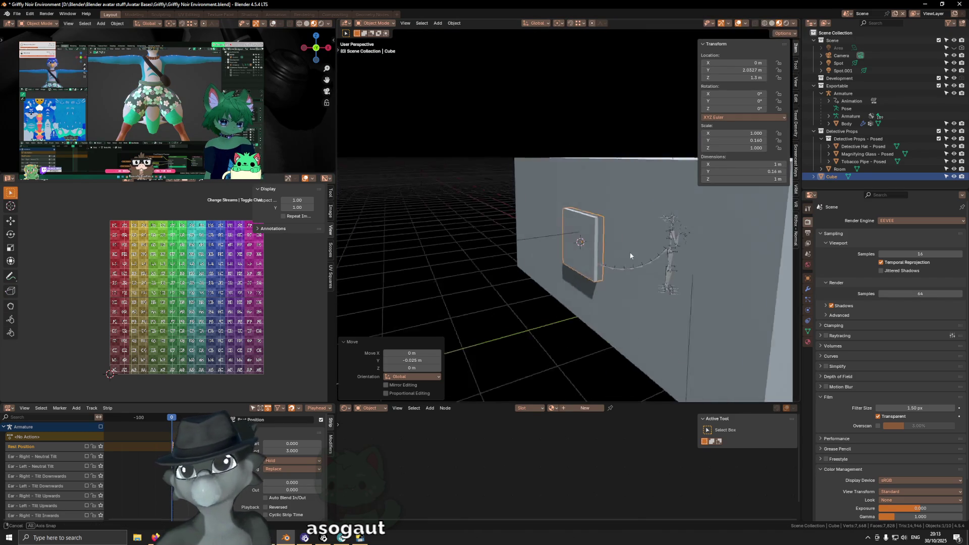
middle_drag(612, 252, 714, 238)
scroll(587, 242, up, 3)
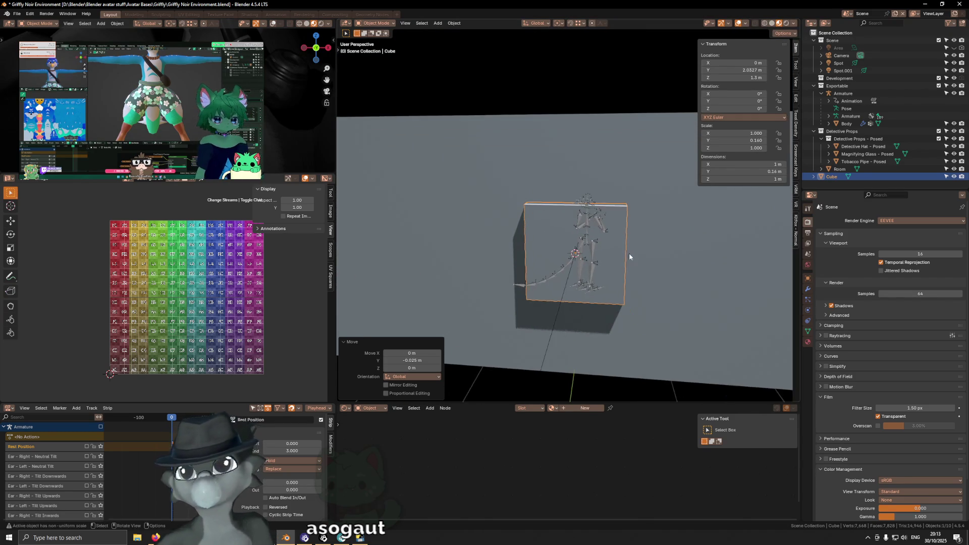
middle_drag(587, 242, 628, 240)
key(s)
key(z)
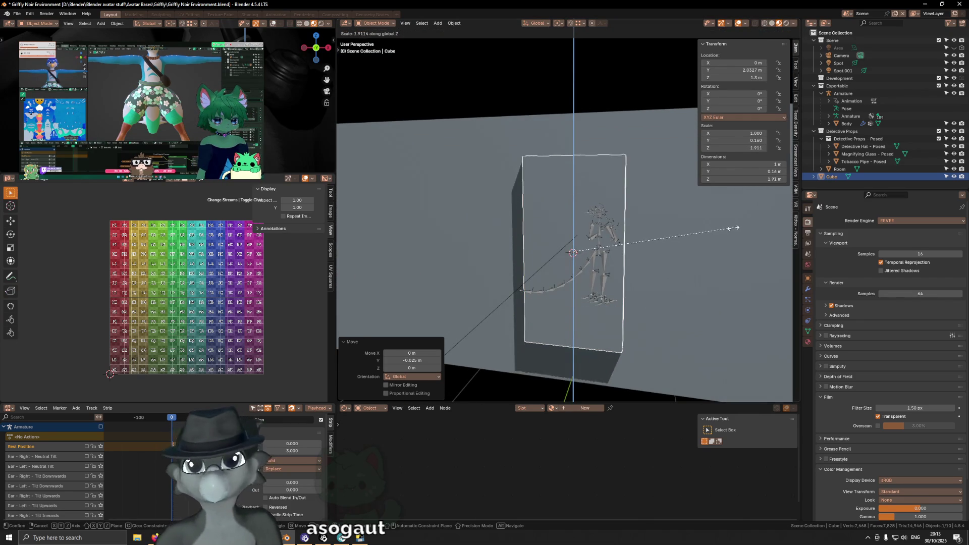
text(1.6)
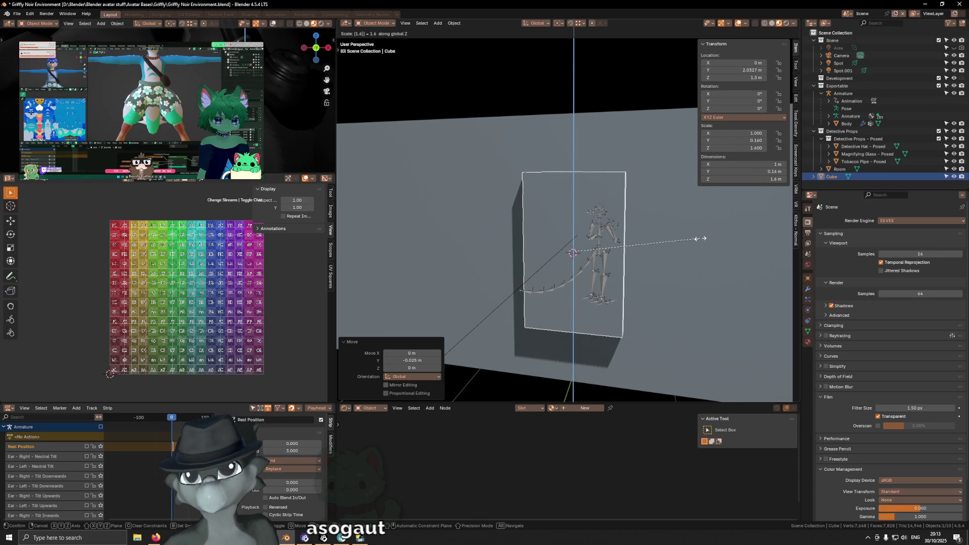
key(Return)
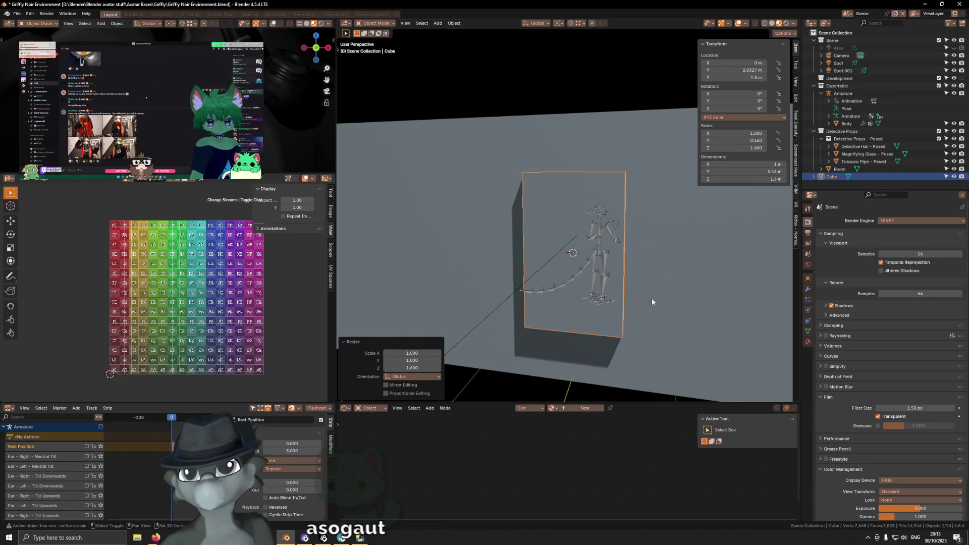
In back orthographic view, raise the cube 0.3 m along Z.
shift+middle_drag(652, 302, 646, 277)
key(g)
key(z)
key(Escape)
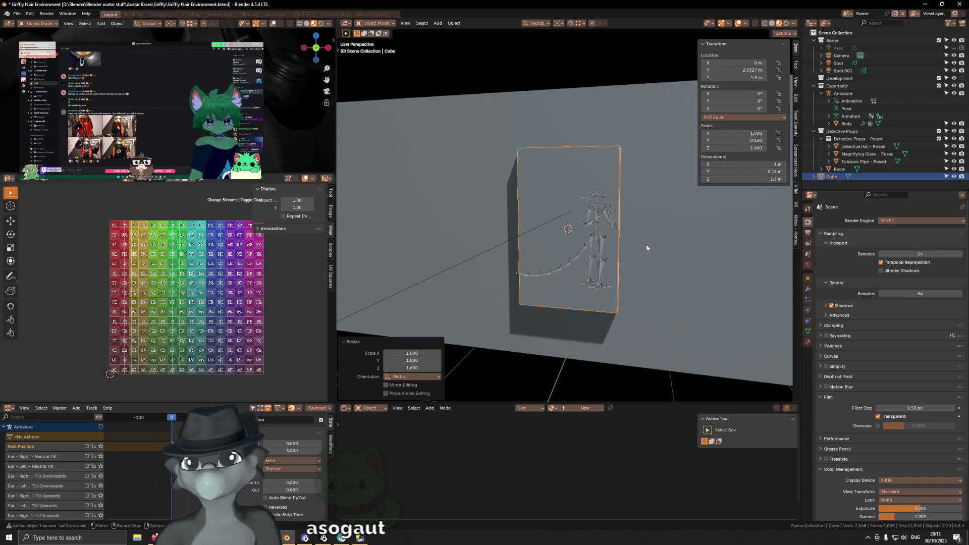
key(ctrl+KP_1)
key(g)
key(z)
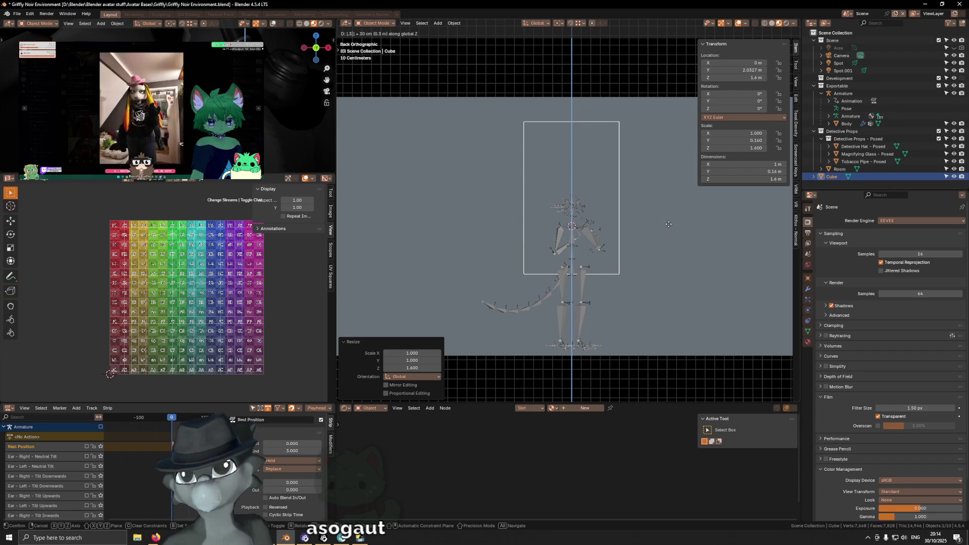
key(Return)
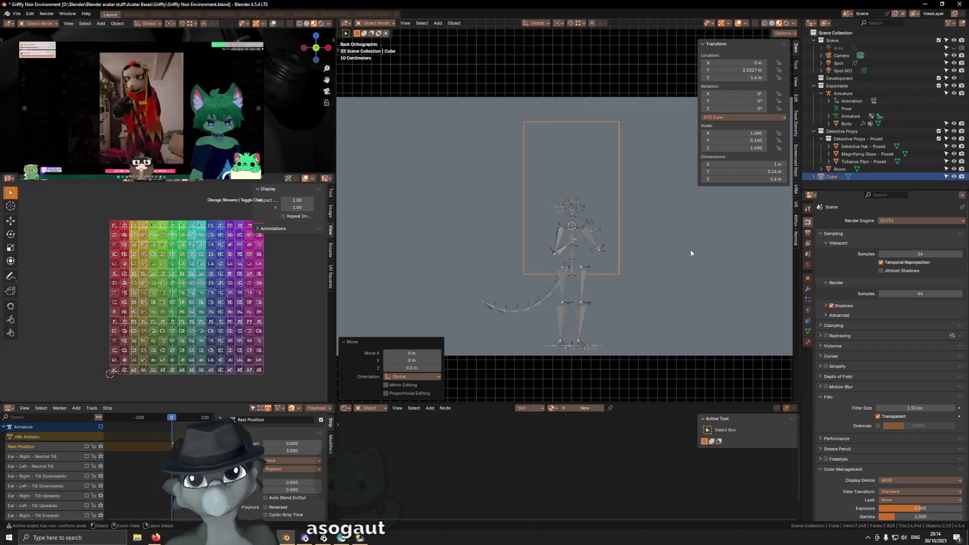
click(808, 289)
Give the Room a Boolean Difference modifier with the Cube as its cutting object.
click(852, 220)
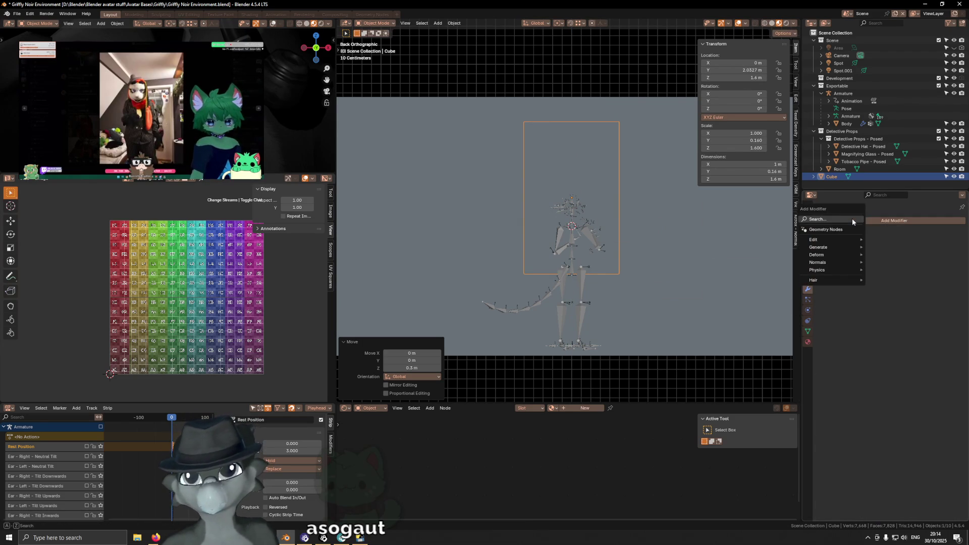
click(683, 229)
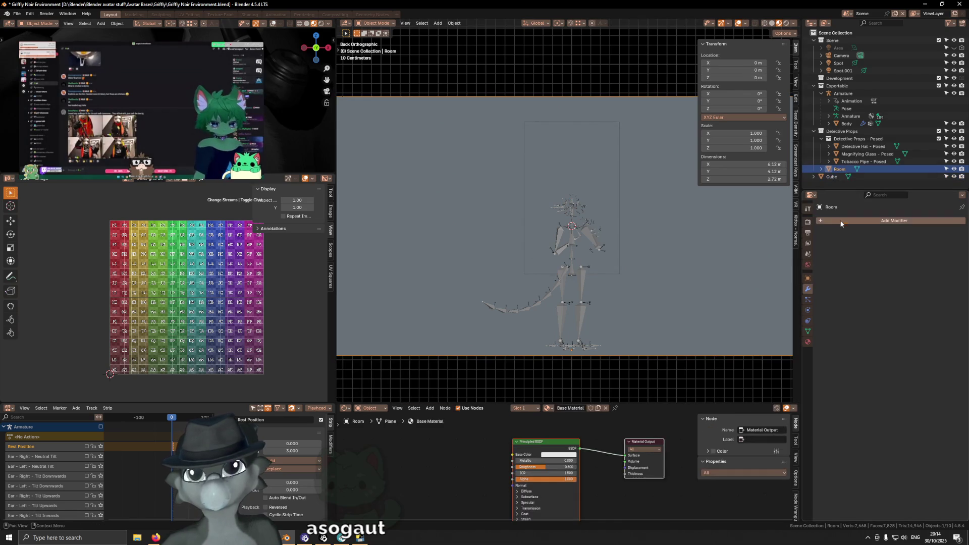
click(836, 220)
text(boo)
key(Return)
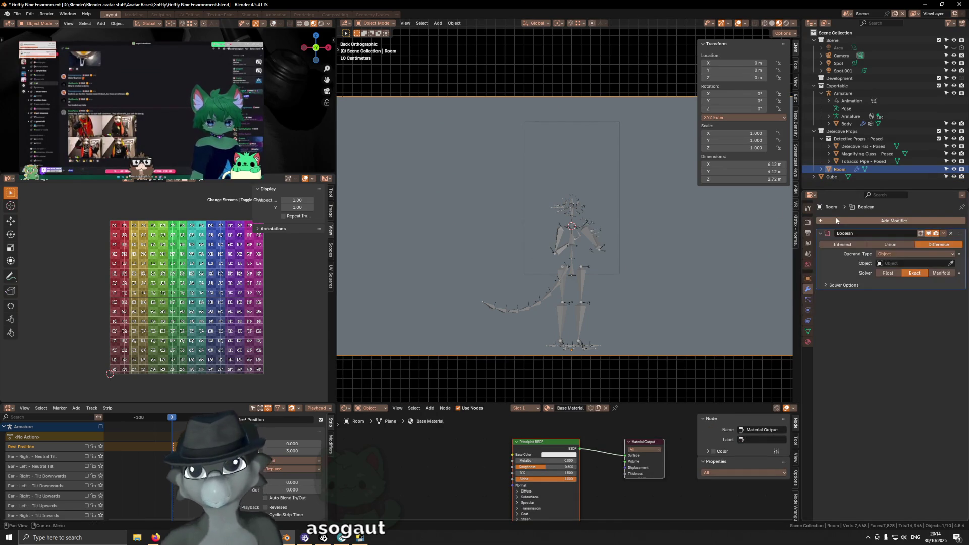
middle_drag(591, 242, 838, 289)
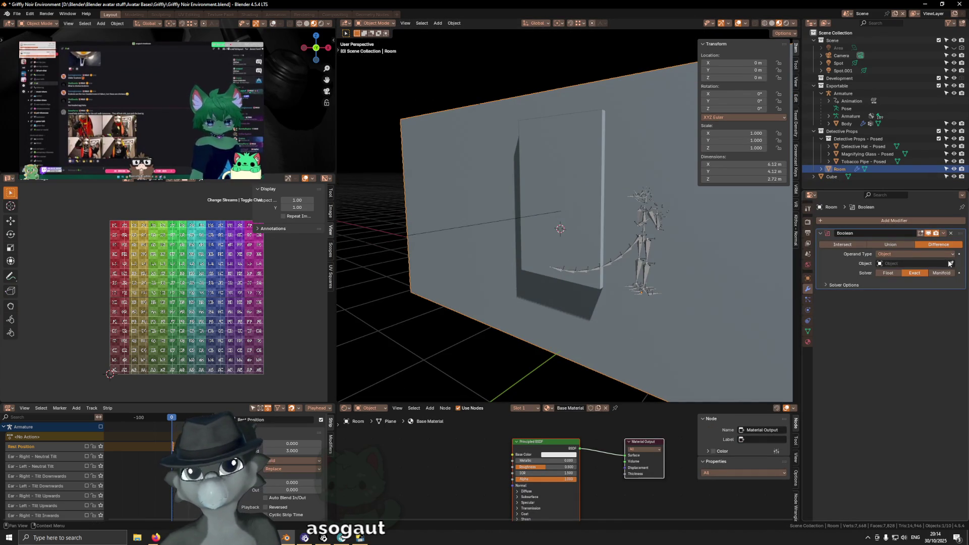
click(580, 204)
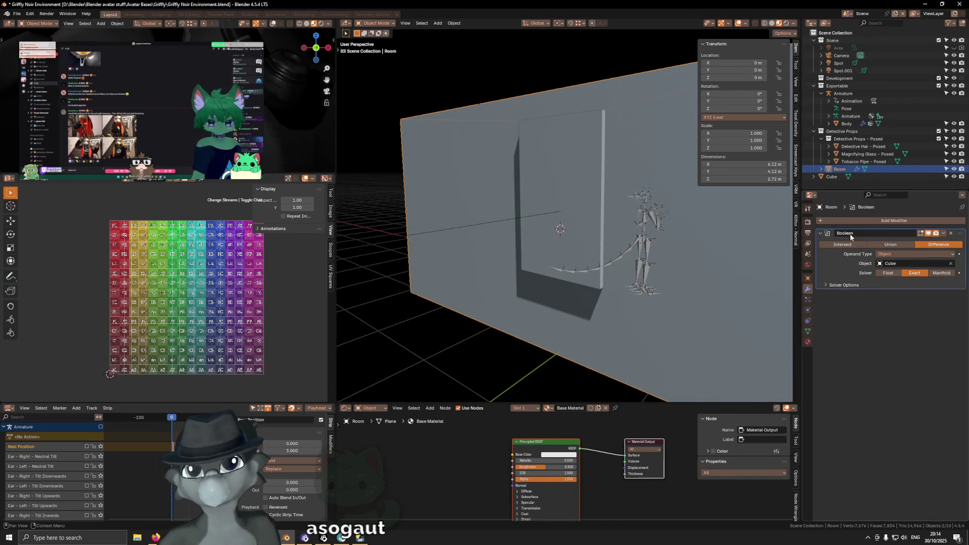
Hide the cube to inspect the opening in the wall, then unhide it.
click(585, 168)
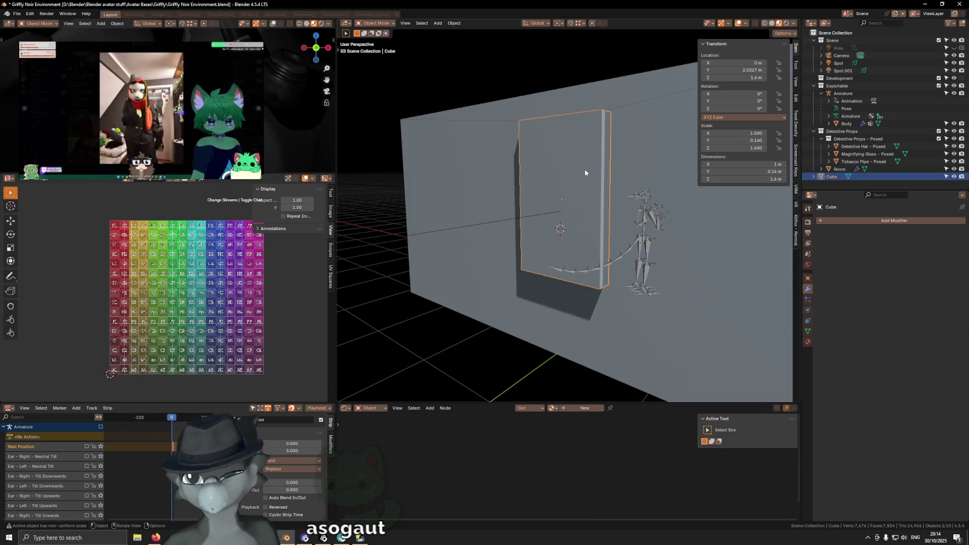
key(h)
mouse_move(584, 170)
middle_down()
mouse_move(612, 186)
mouse_move(585, 182)
middle_up()
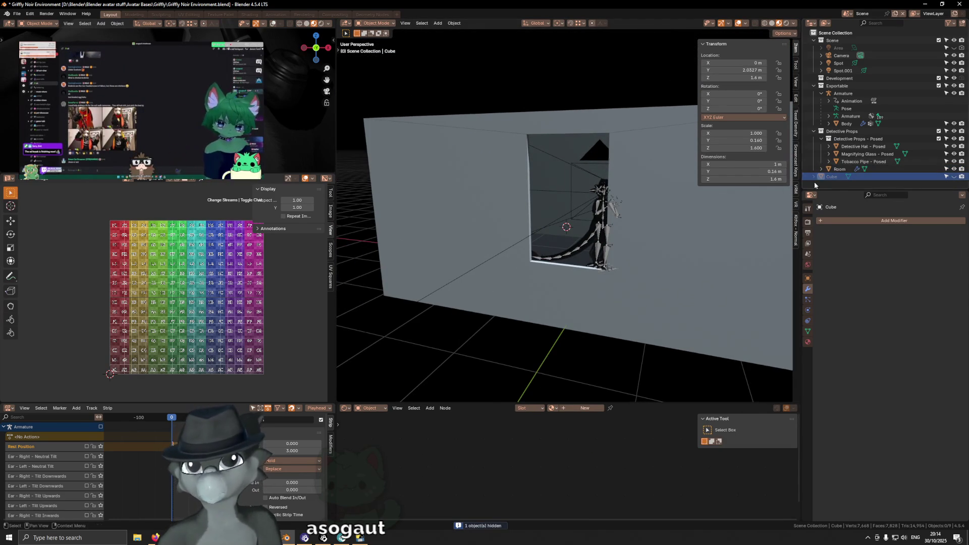
click(954, 177)
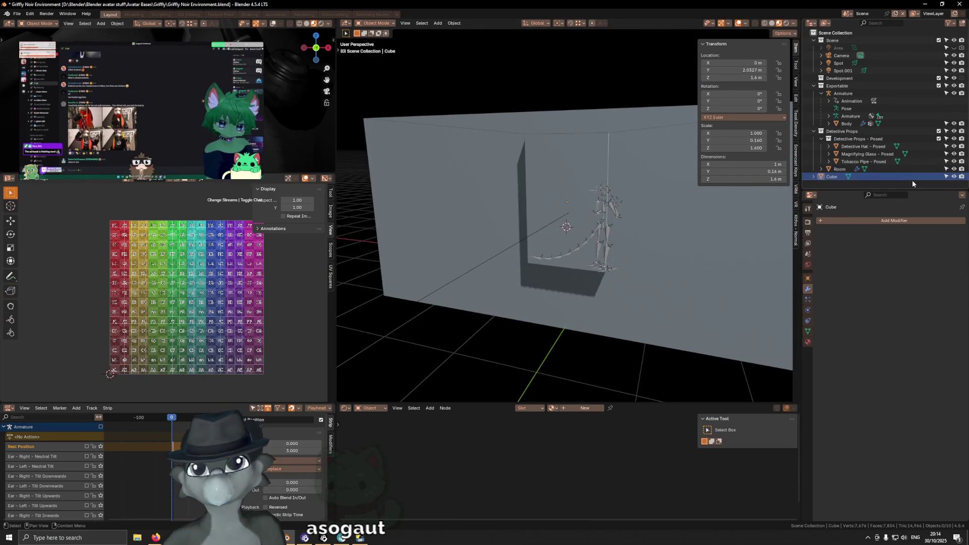
Select the Cube, browse the existing materials, and undo the material assignment.
click(824, 176)
middle_drag(650, 206, 723, 288)
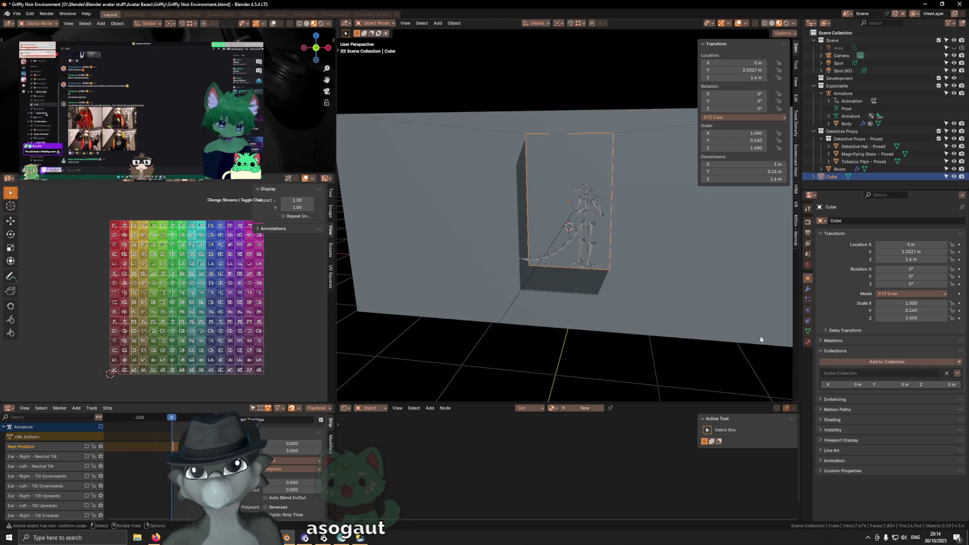
click(808, 342)
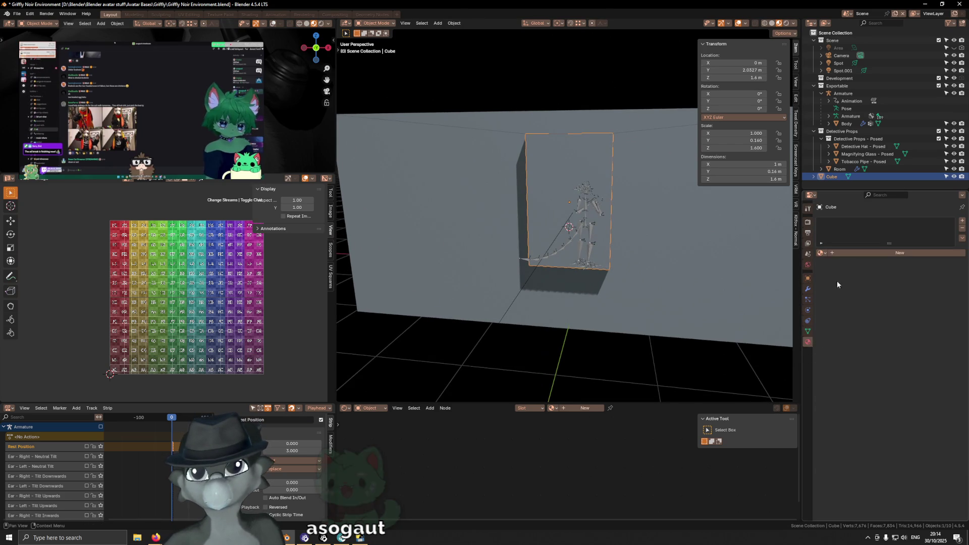
click(821, 252)
click(821, 253)
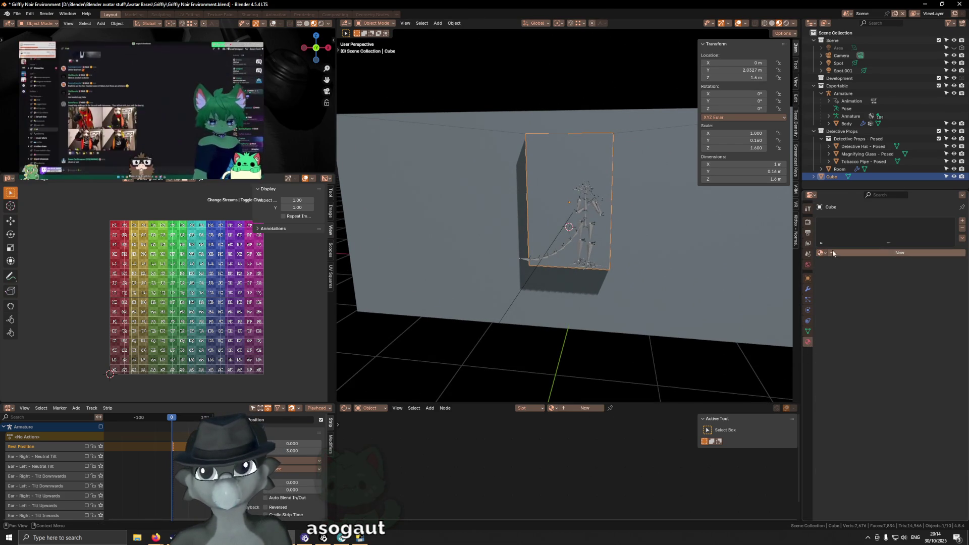
click(821, 252)
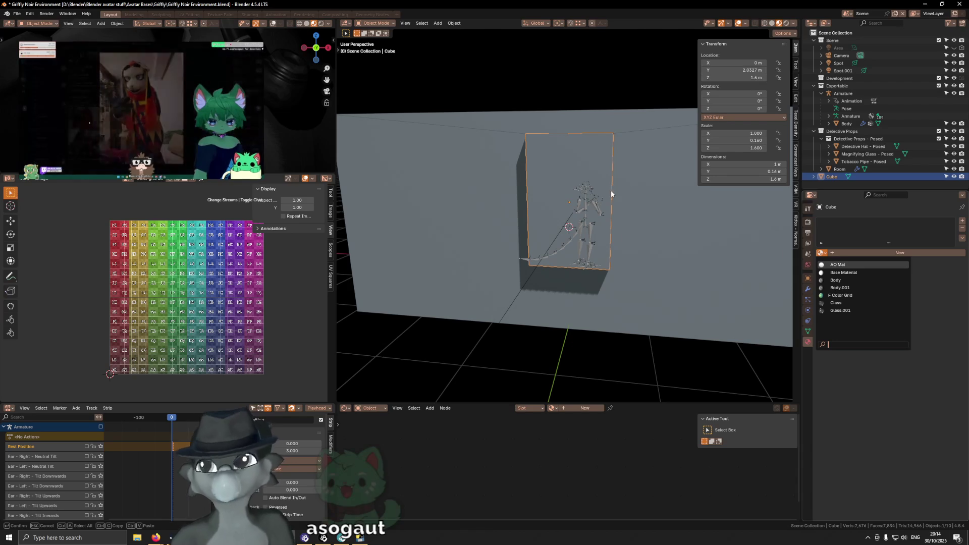
key(Escape)
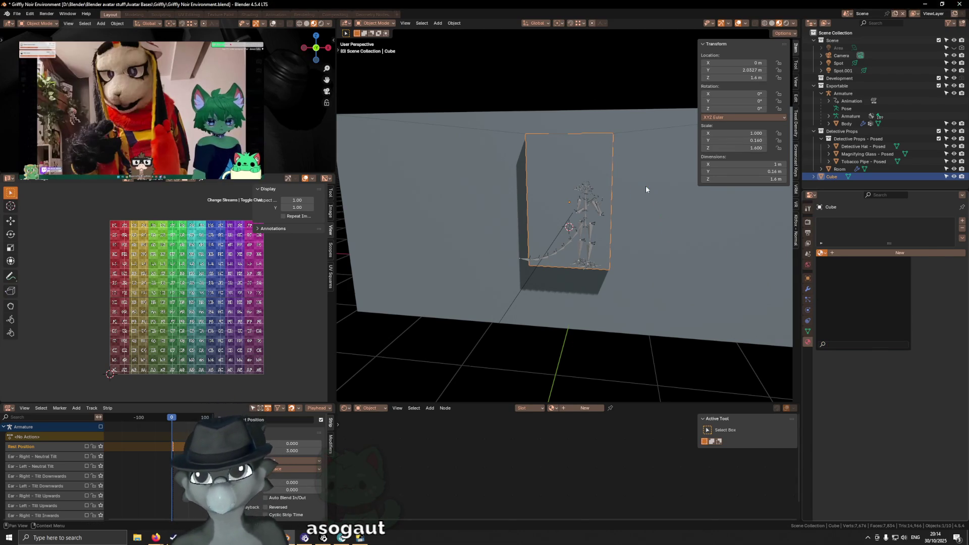
key(ctrl+z)
mouse_move(661, 192)
middle_down()
mouse_move(562, 198)
mouse_move(677, 219)
middle_up()
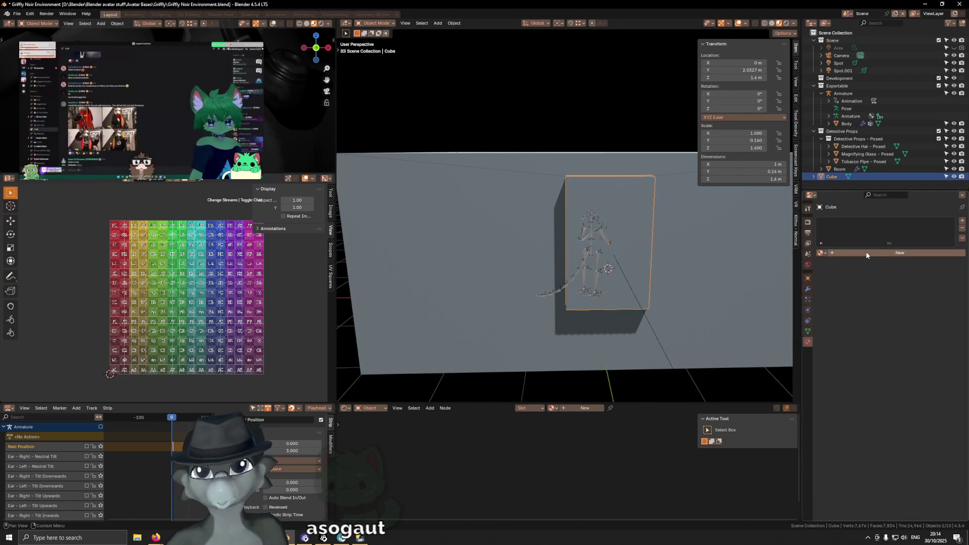
Create a new material for the Cube with alpha 0.2.
click(866, 254)
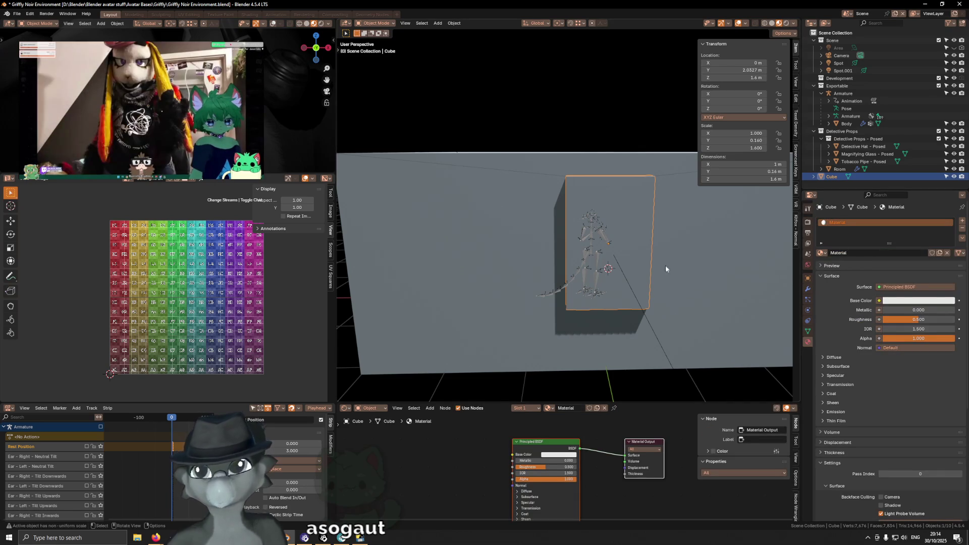
middle_drag(698, 266, 903, 302)
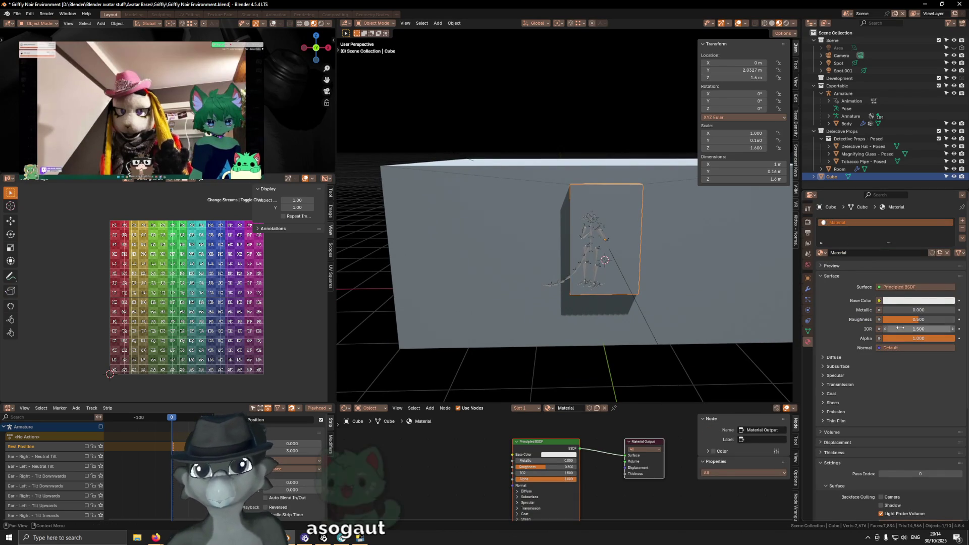
scroll(909, 301, down, 3)
text(0.2)
key(Return)
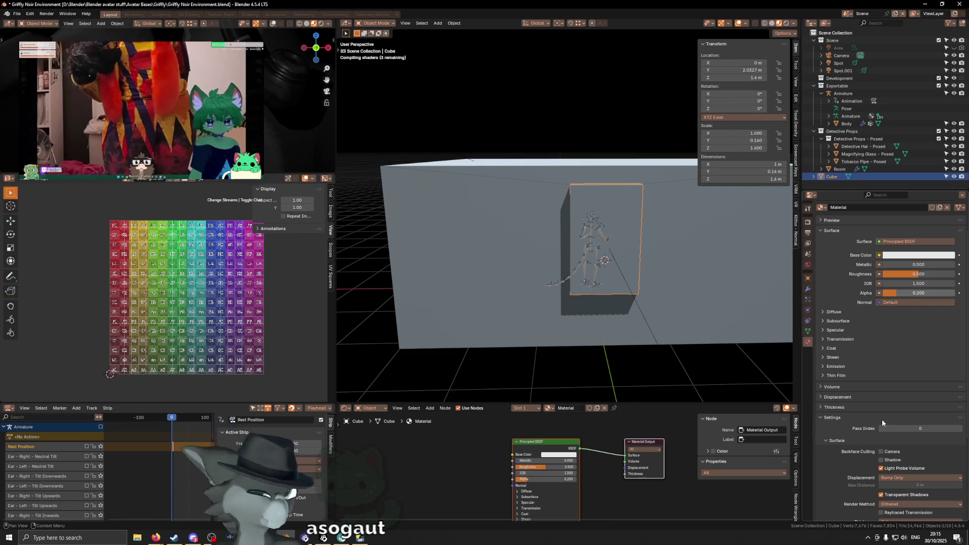
Turn off Transparent Shadows and Transparency Overlap, and set Render Method to Blended.
scroll(904, 419, down, 4)
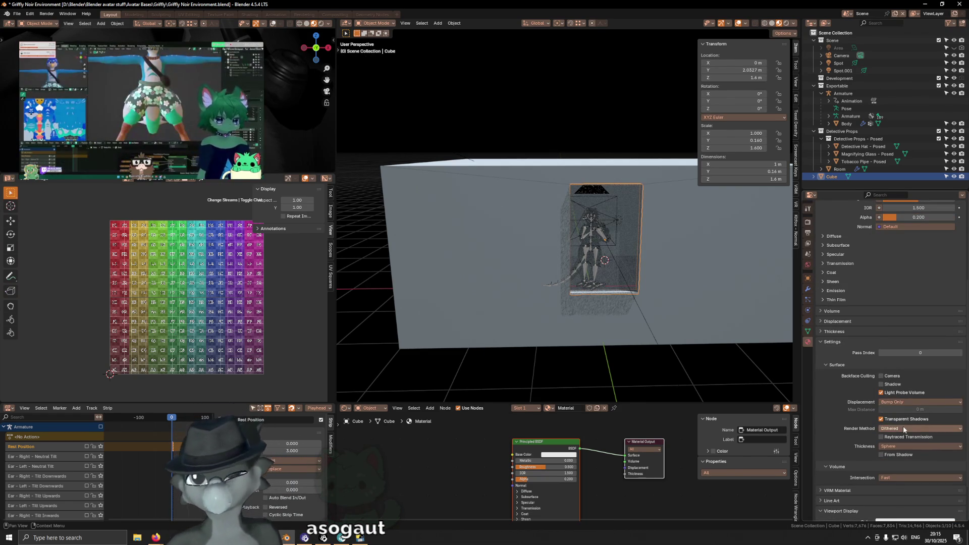
scroll(918, 425, down, 1)
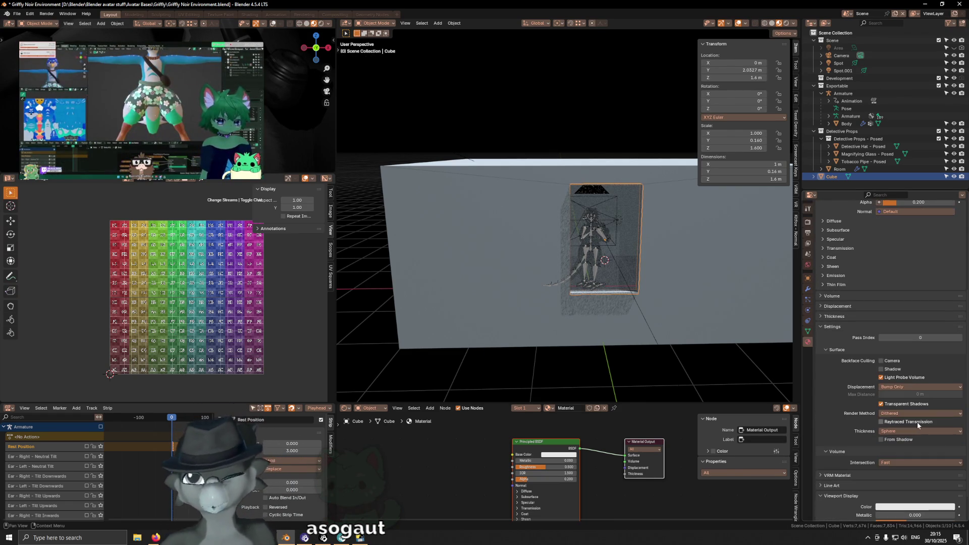
click(881, 403)
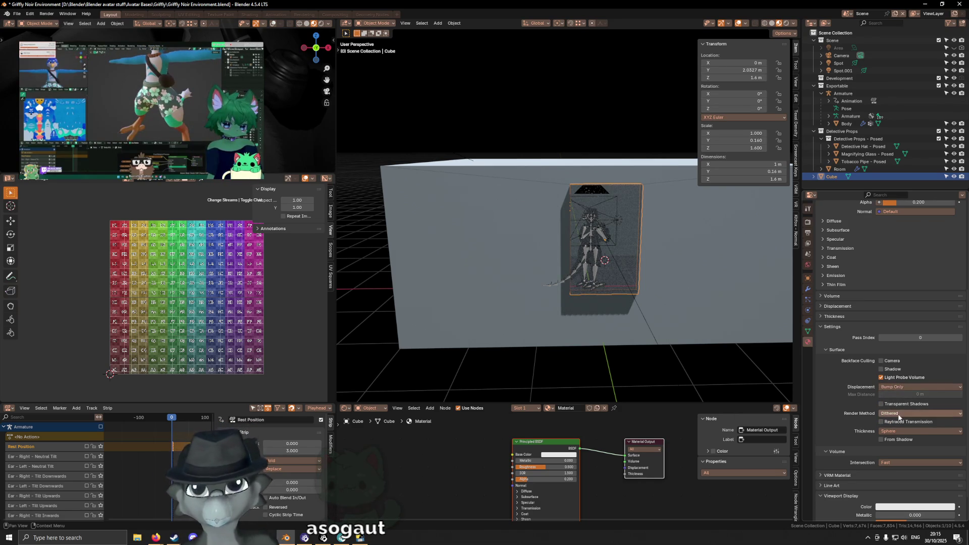
click(900, 414)
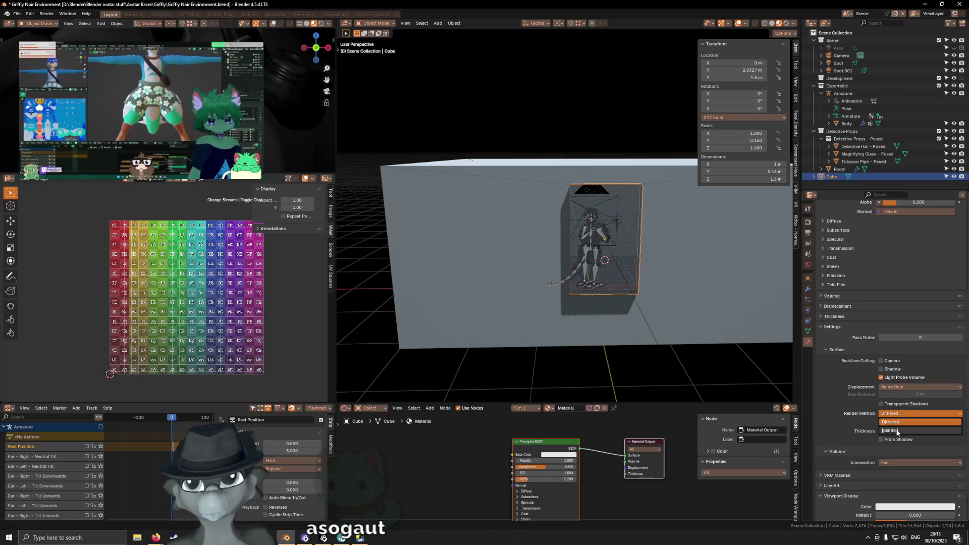
key(Down)
key(Return)
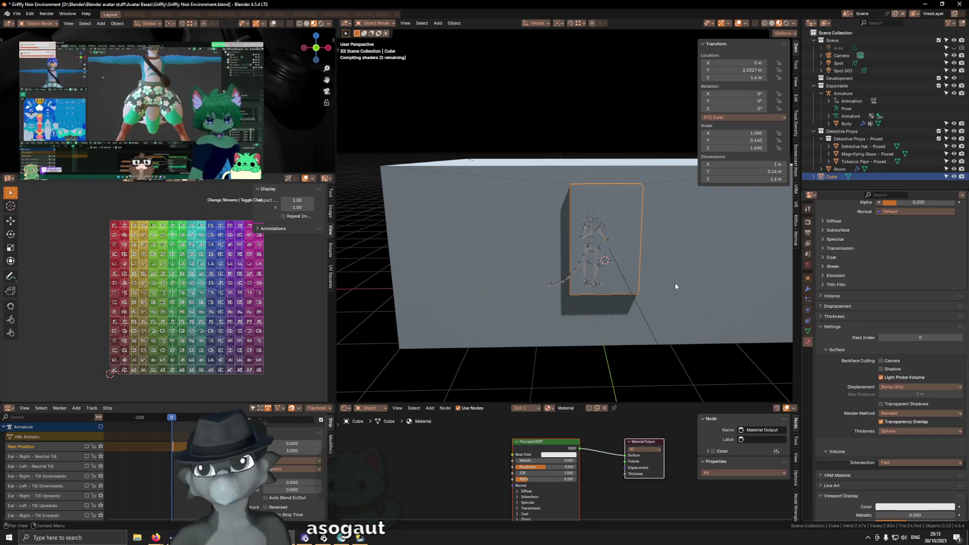
middle_drag(681, 266, 665, 271)
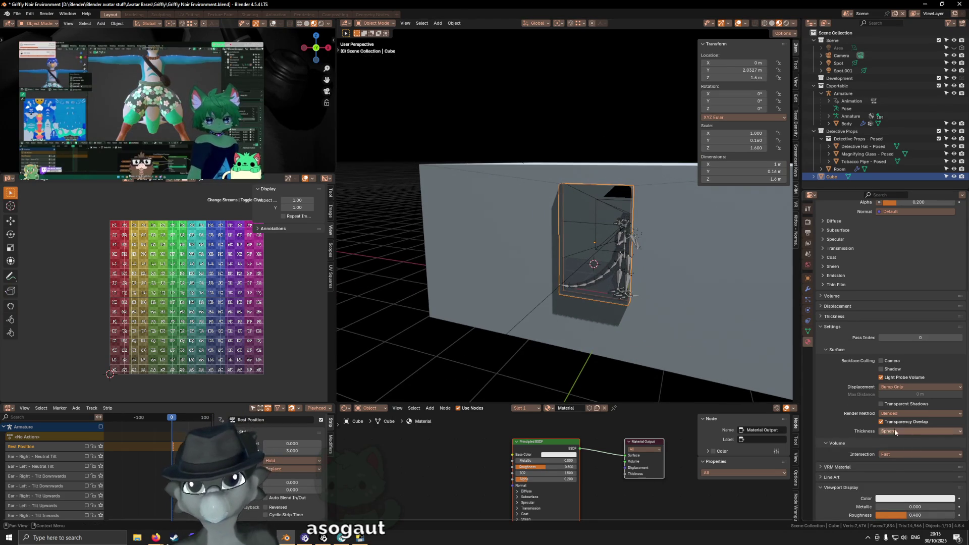
click(883, 423)
mouse_move(728, 346)
middle_down()
mouse_move(685, 312)
mouse_move(709, 299)
middle_up()
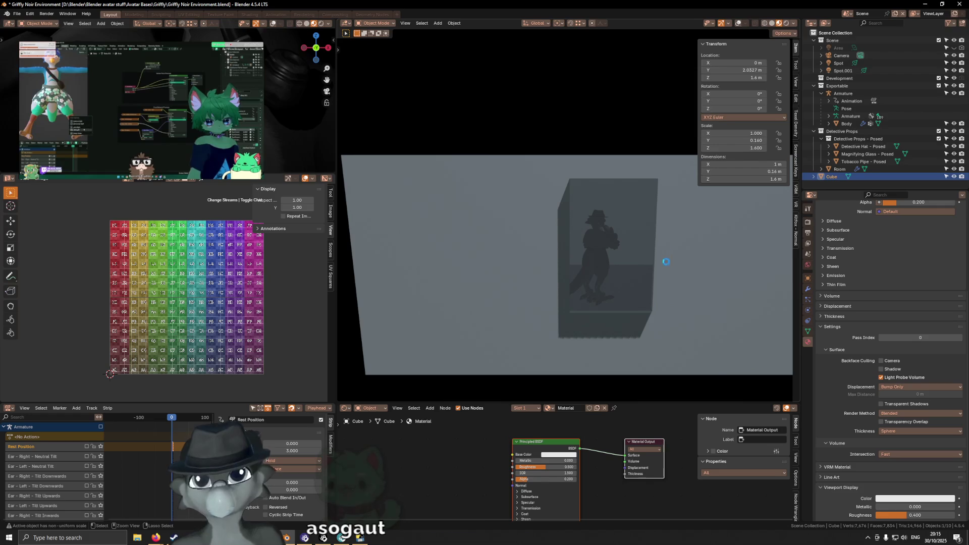
Save Griffly Noir Environment.blend, cancel a trial X move of the cube, and show its modifier stack.
key(ctrl+s)
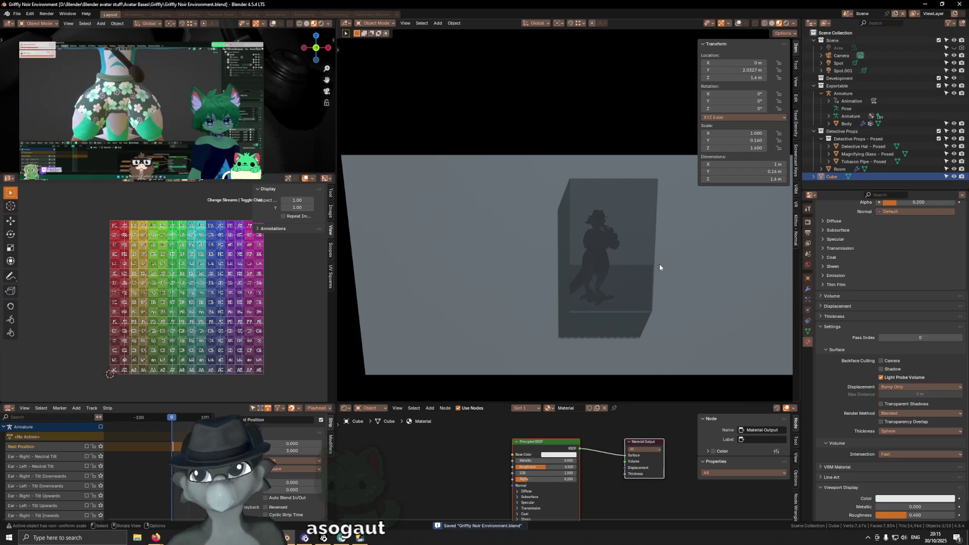
key(shift+alt+z)
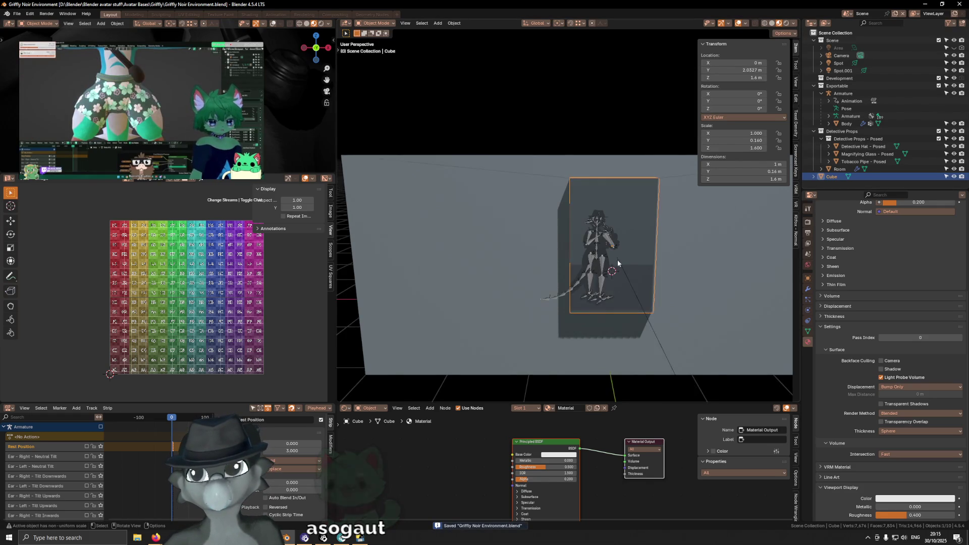
key(g)
key(x)
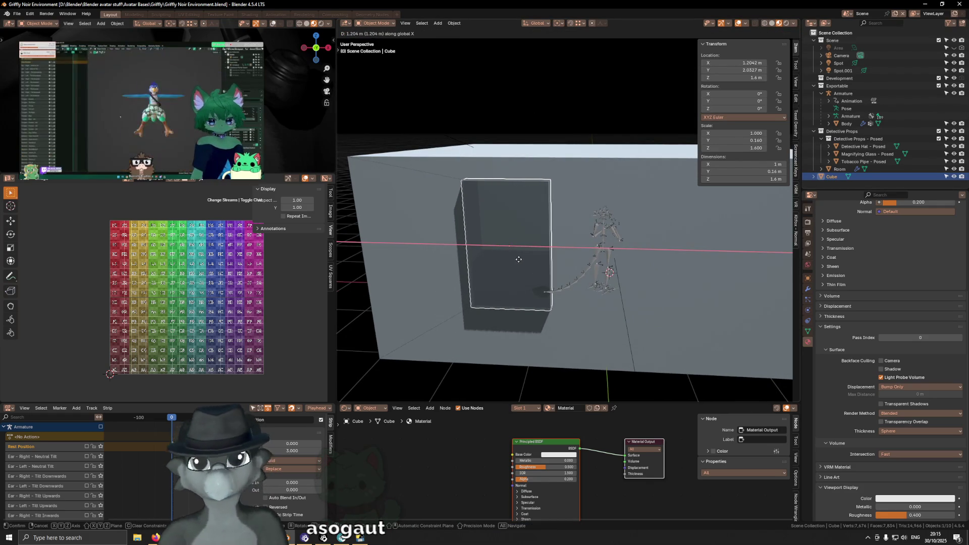
key(Escape)
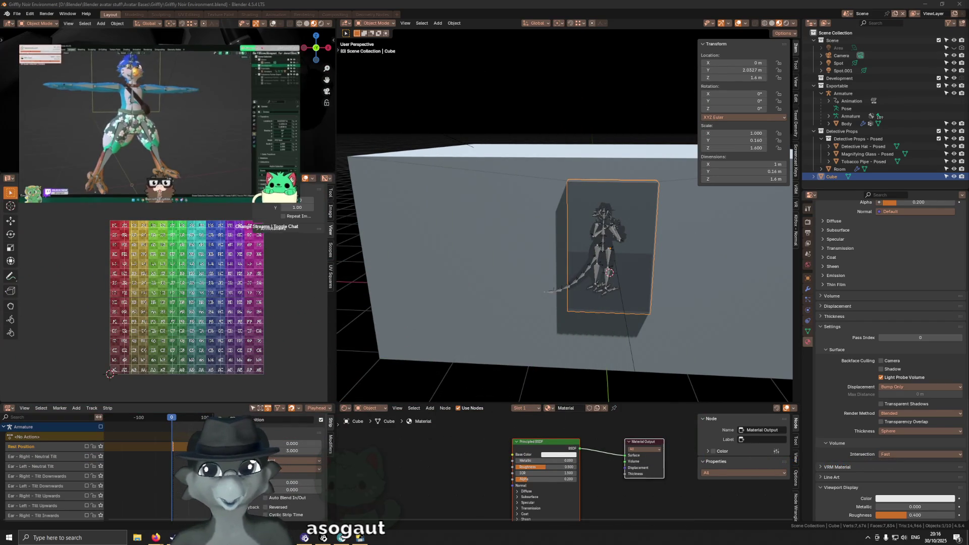
middle_drag(674, 235, 712, 243)
click(807, 289)
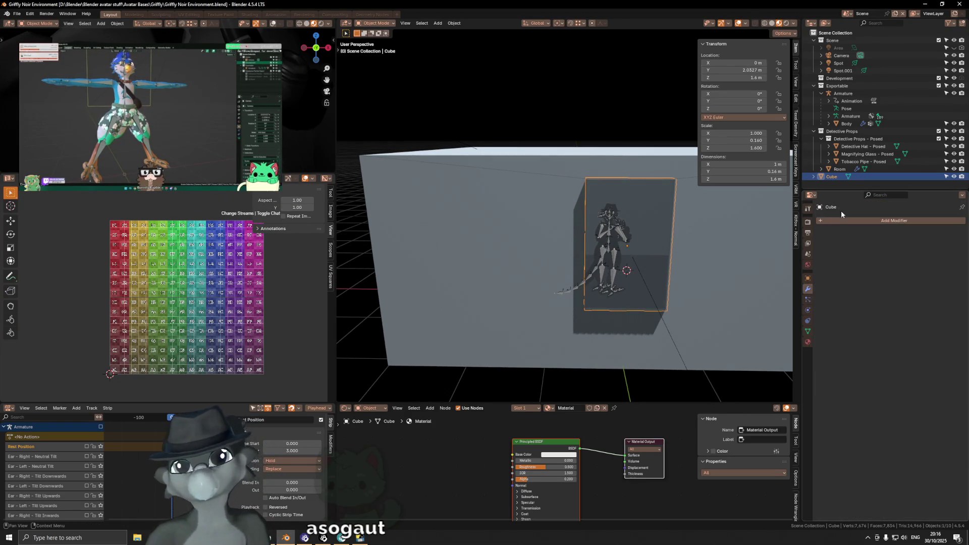
Add an Array modifier to the cube and enable Constant Offset with a small X distance.
click(850, 220)
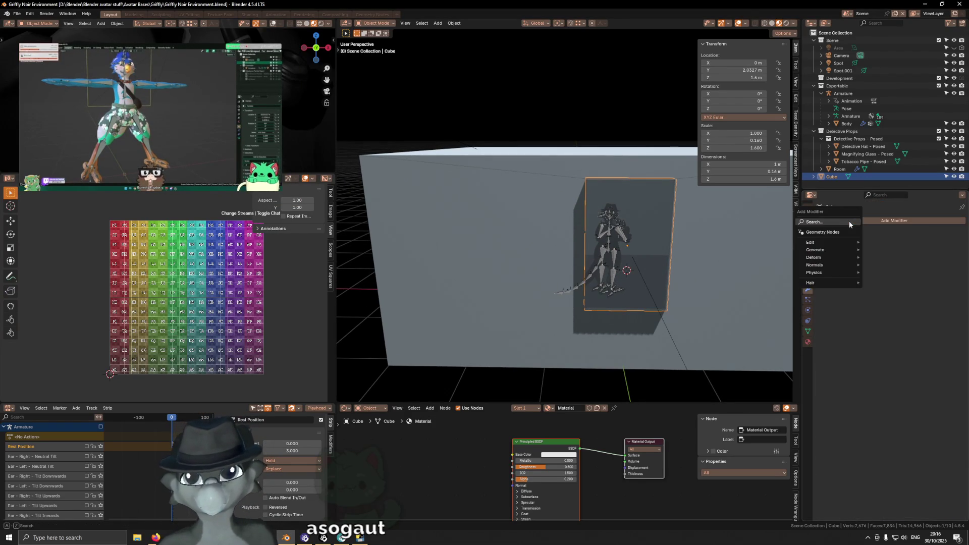
text(array)
key(Return)
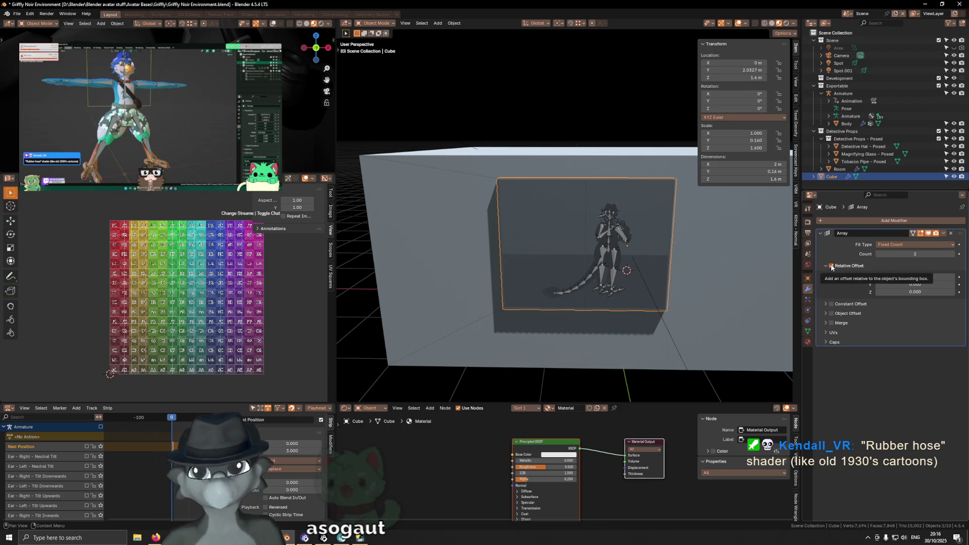
click(832, 304)
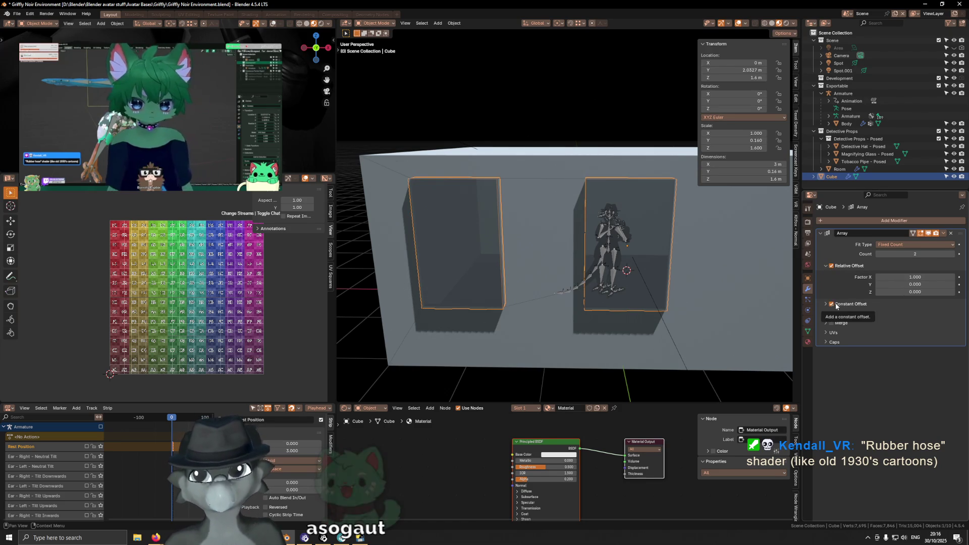
click(853, 304)
click(907, 316)
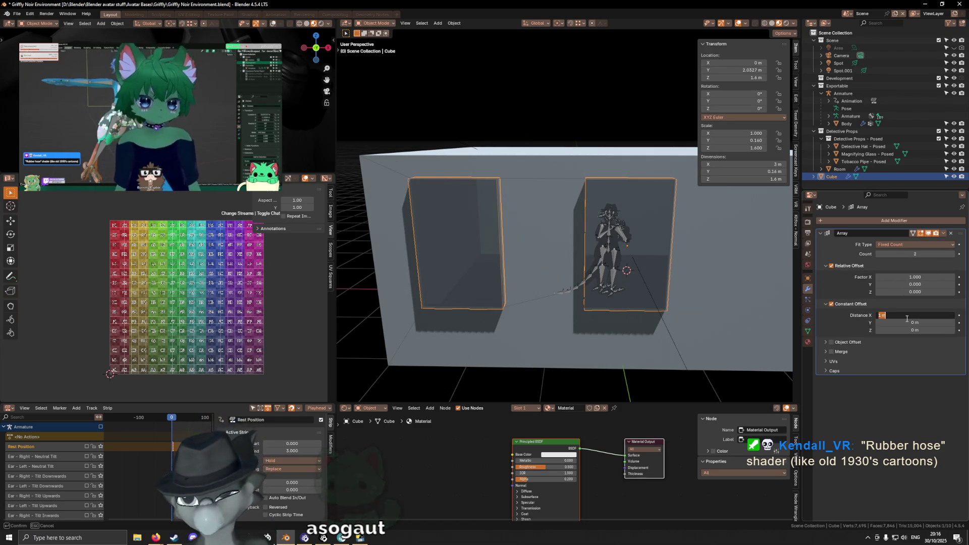
text(.02)
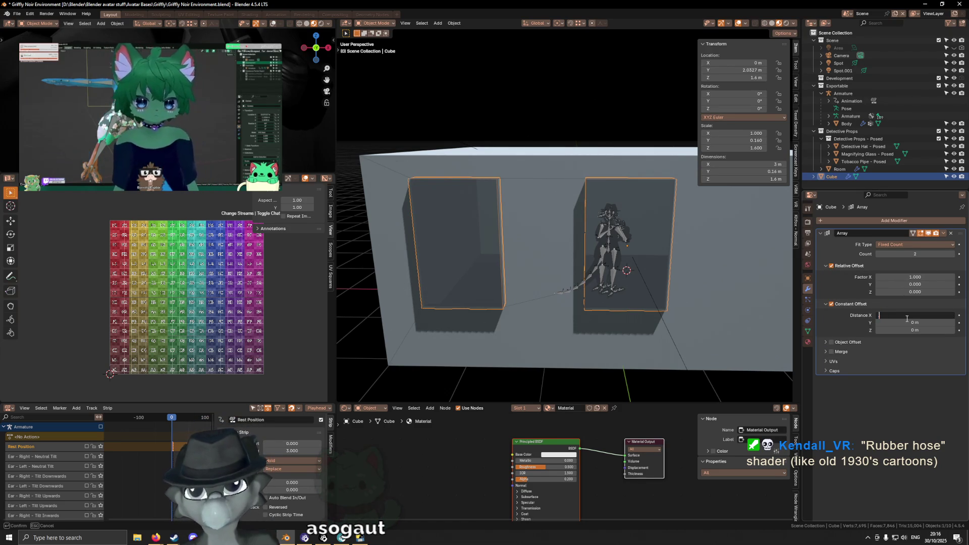
key(Return)
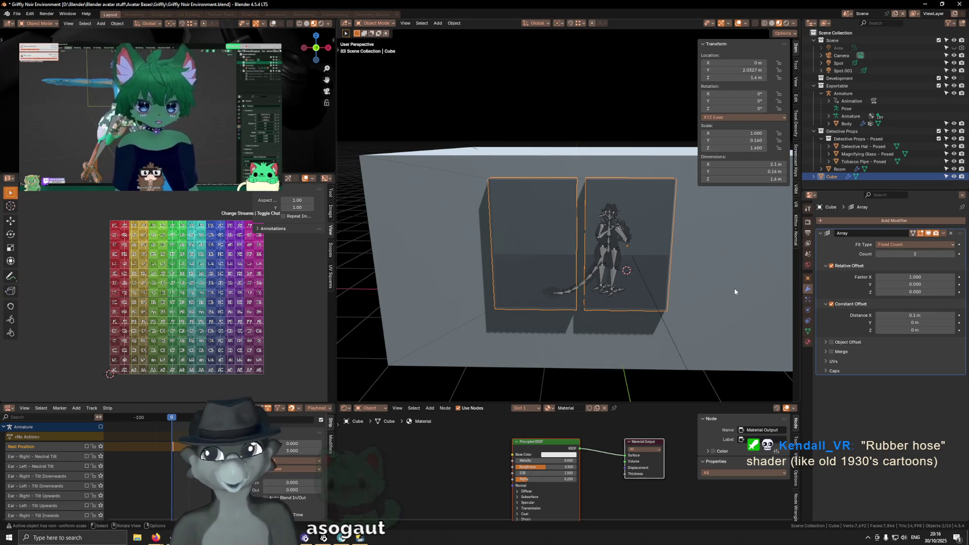
Apply the cube's scale, then set array Relative Factor X -1 and Distance X -0.1 m.
key(ctrl+a)
click(724, 270)
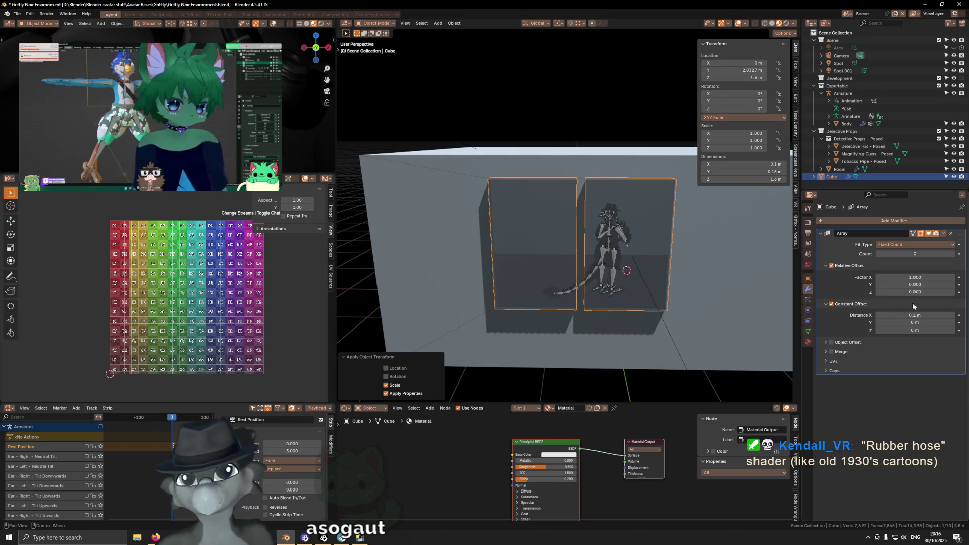
click(908, 277)
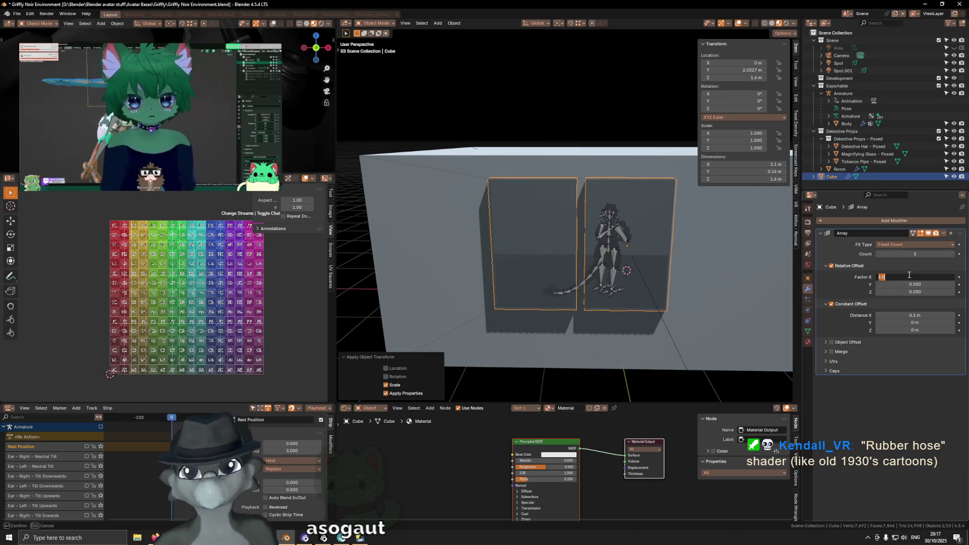
text(-1)
key(Return)
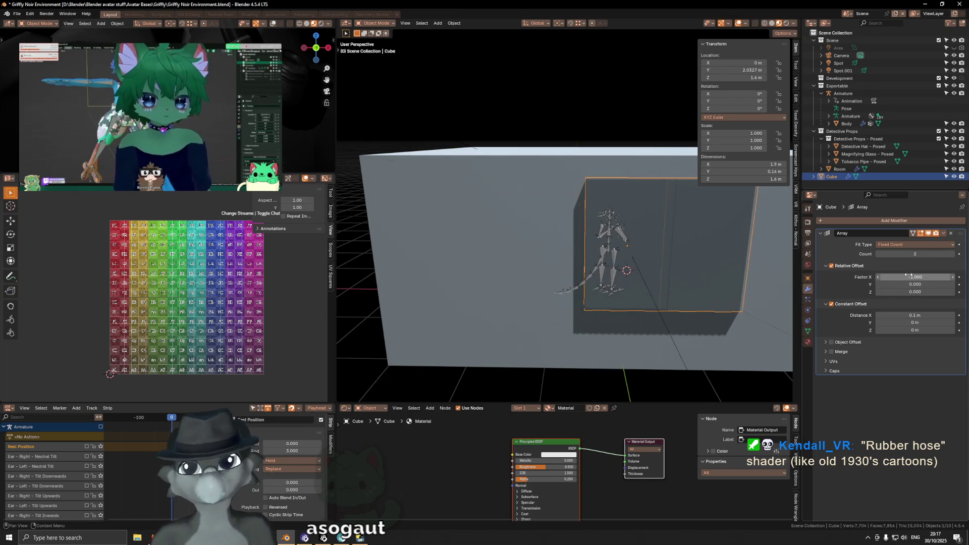
click(913, 315)
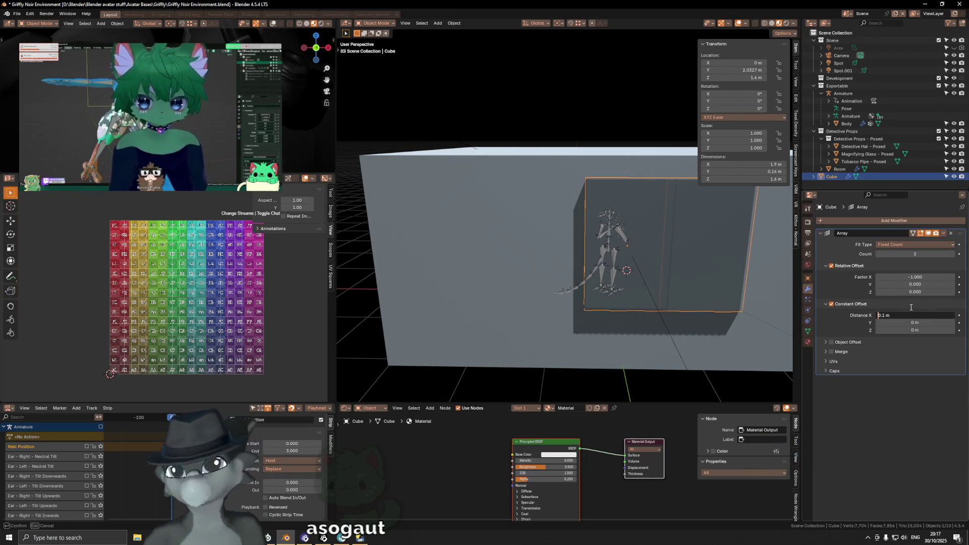
text(-)
key(Return)
Move the cube 2 m along X.
key(g)
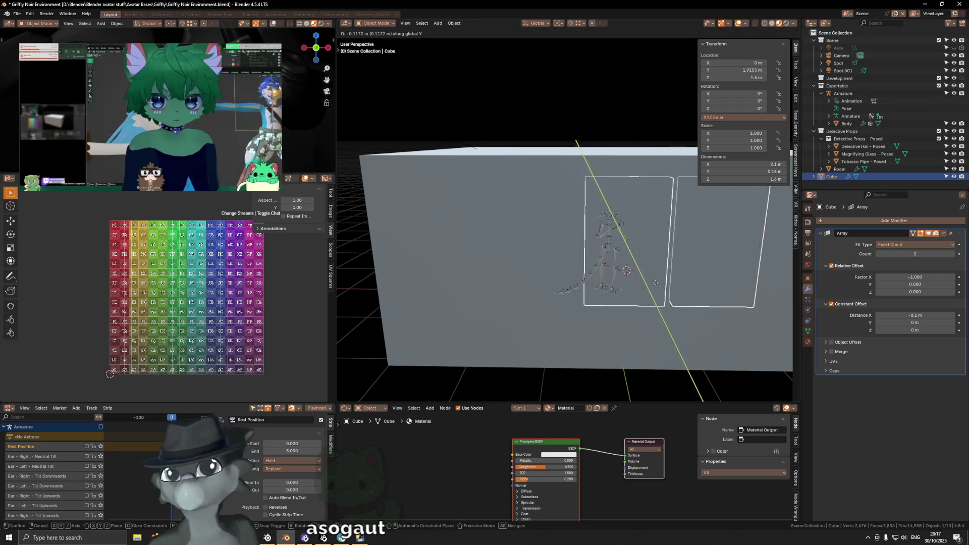
key(x)
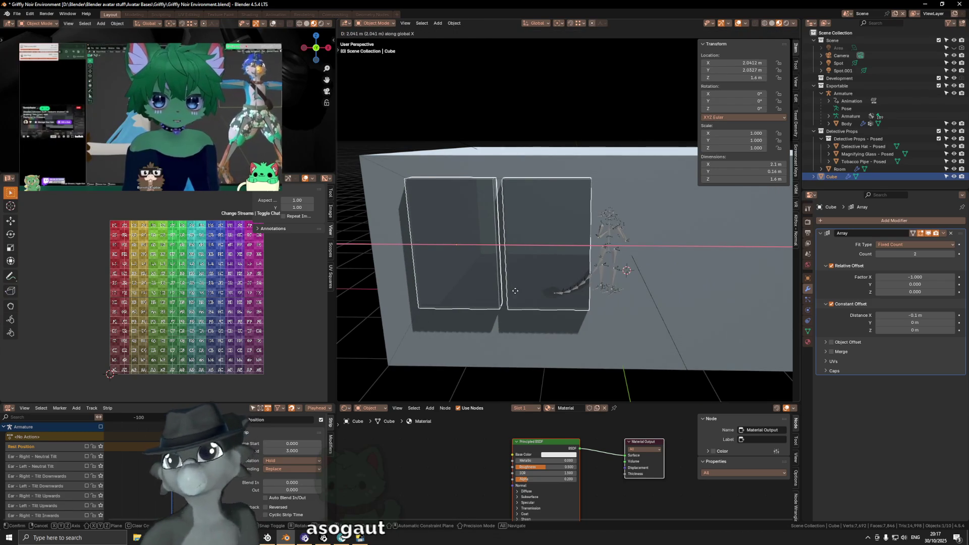
text(2)
key(Return)
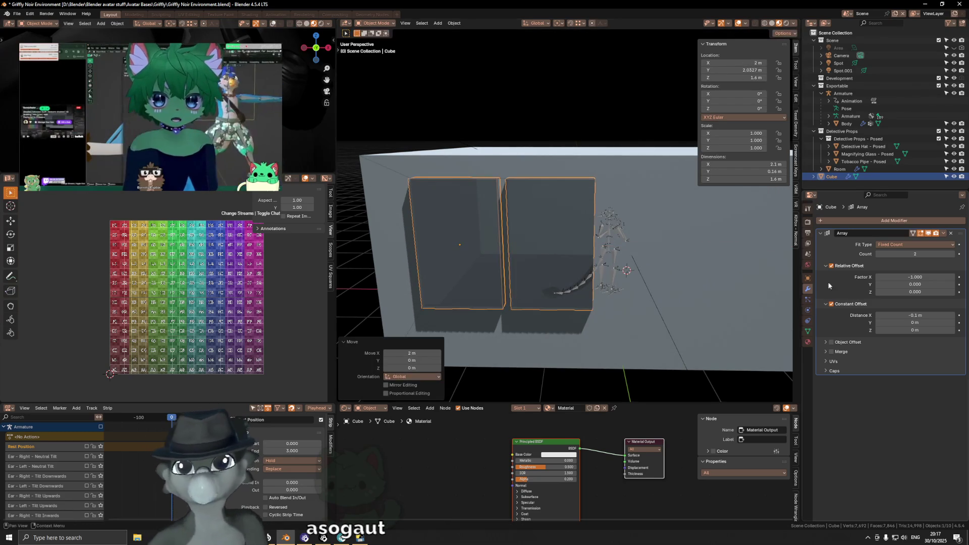
Add a second Array modifier and set its Relative Factor X to -1.
click(847, 218)
click(840, 273)
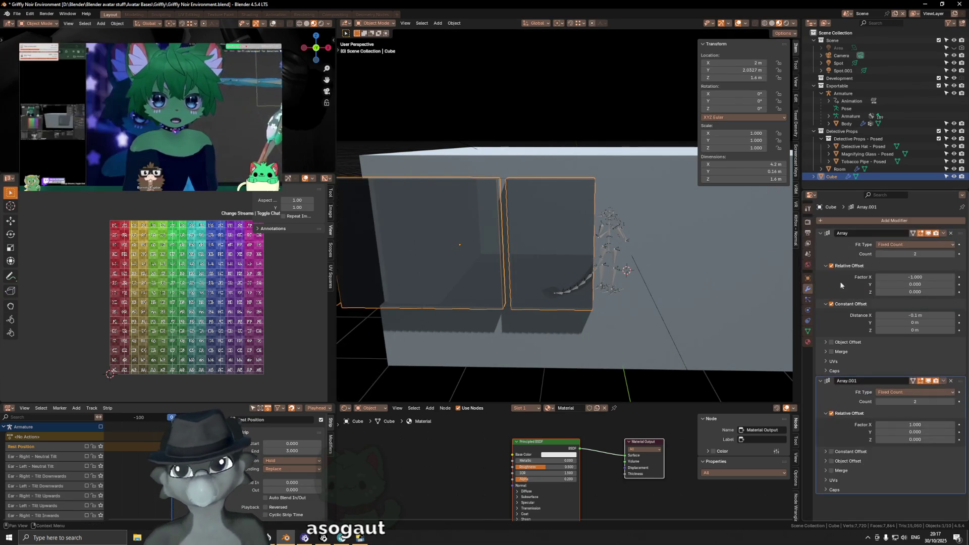
middle_drag(530, 303, 543, 307)
scroll(543, 305, down, 3)
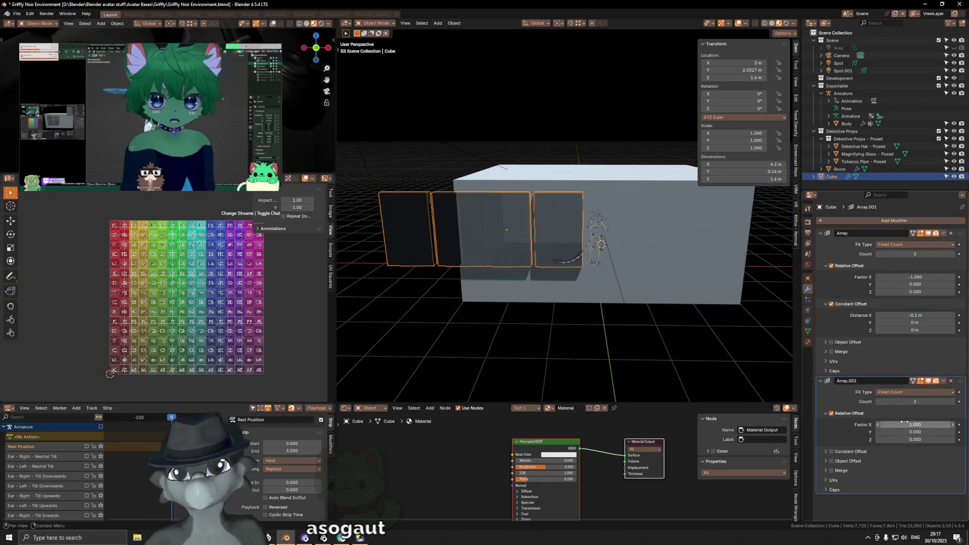
key(Return)
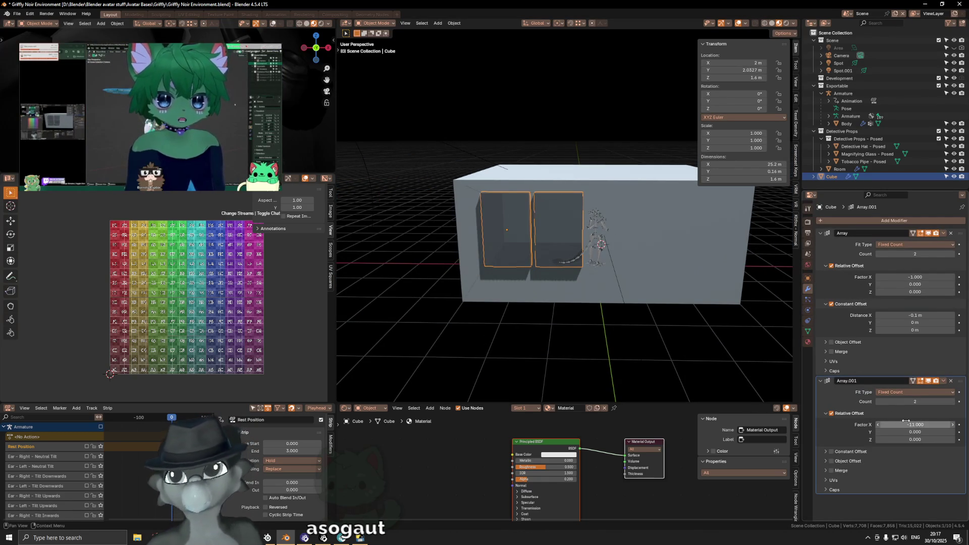
text(-10)
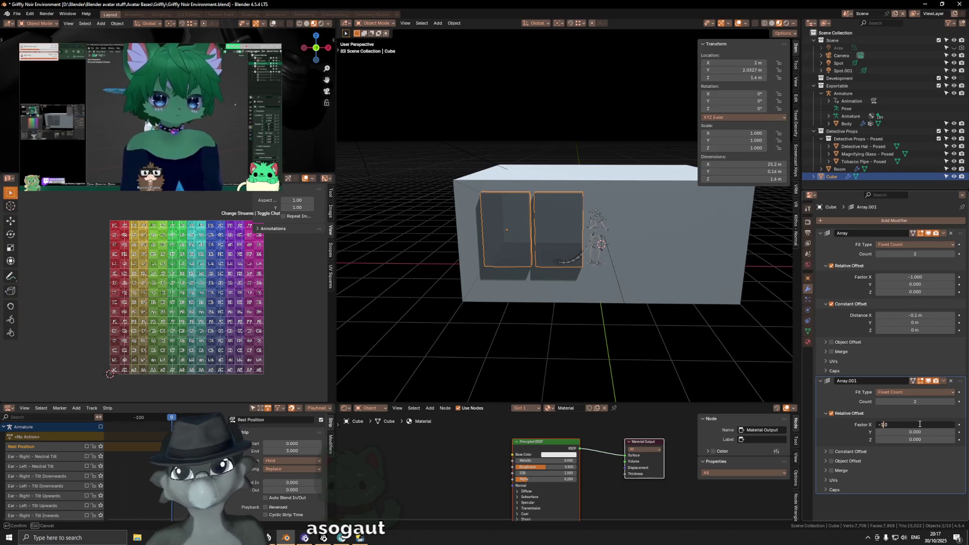
key(Return)
Try X factor -2 on the second array, then return it to -1.
middle_drag(608, 237, 666, 238)
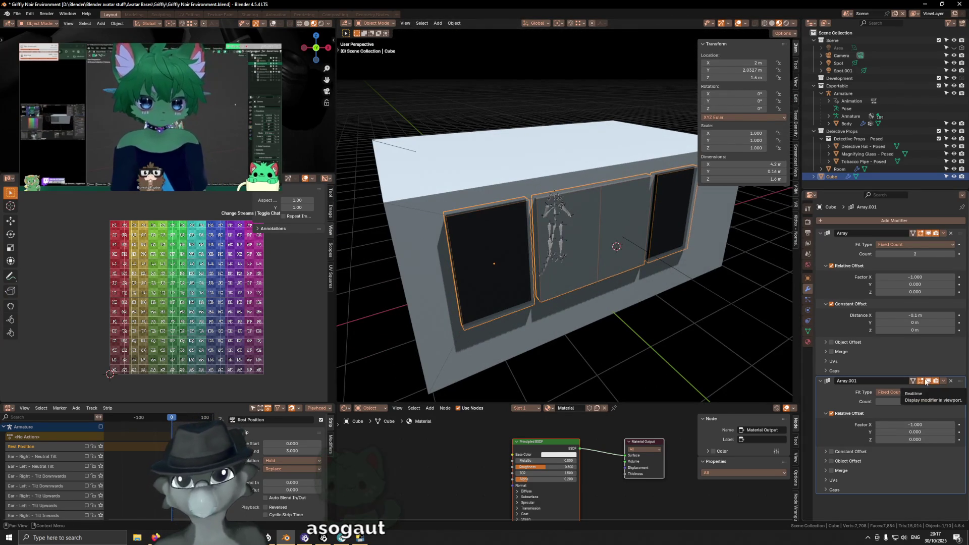
click(929, 381)
click(929, 381)
click(929, 381)
click(929, 381)
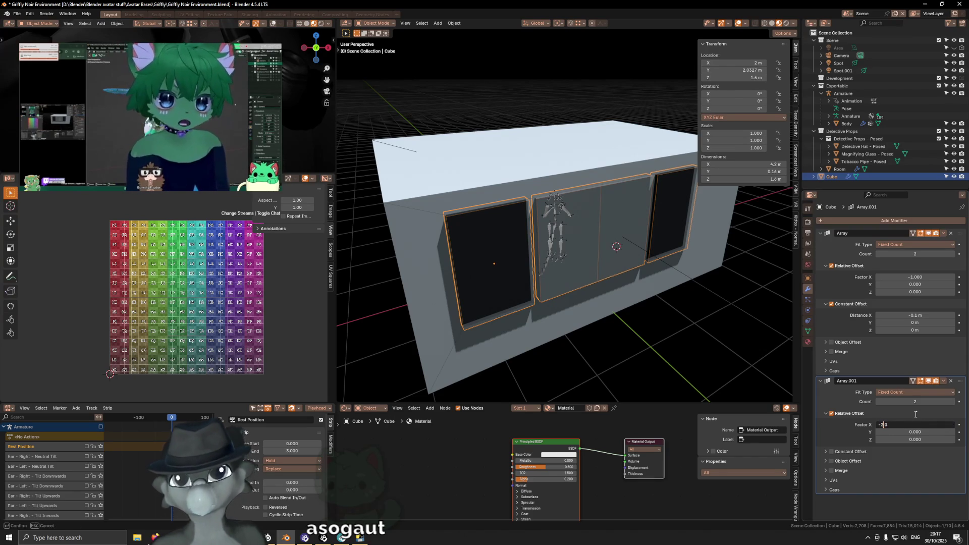
key(Return)
mouse_move(715, 308)
middle_down()
mouse_move(672, 281)
mouse_move(667, 295)
middle_up()
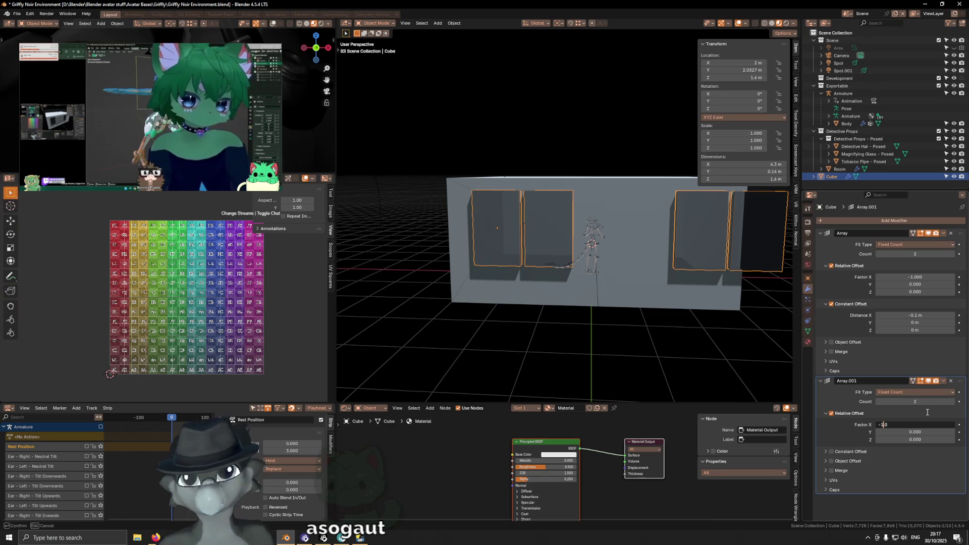
key(Return)
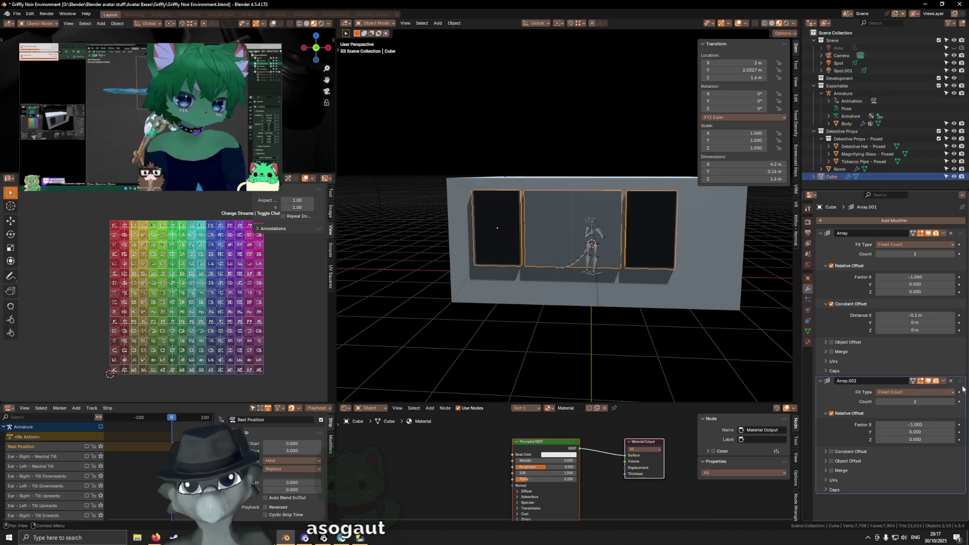
Keep Array.001 below Array, enable its Constant Offset, and drag Distance X to about -0.75 m.
drag(951, 383, 951, 236)
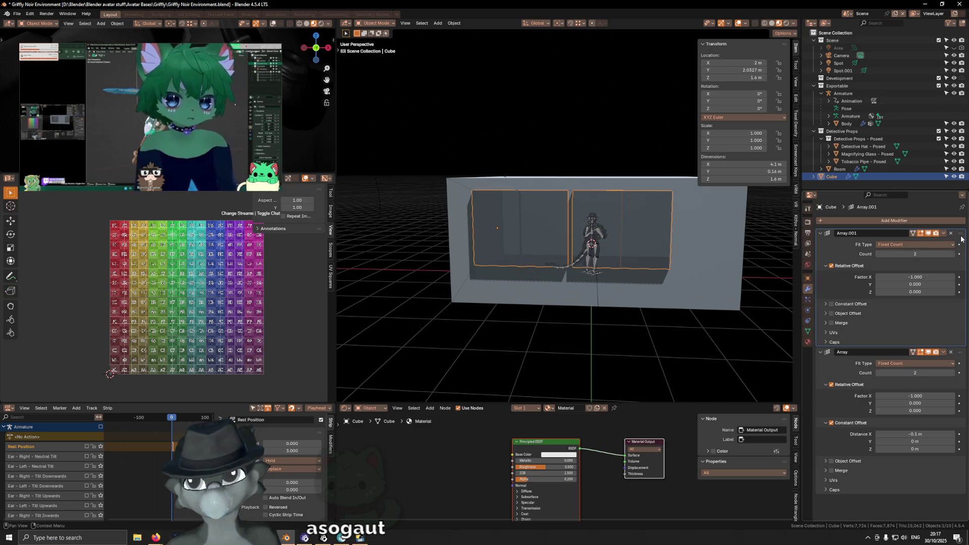
drag(959, 234, 959, 382)
click(831, 452)
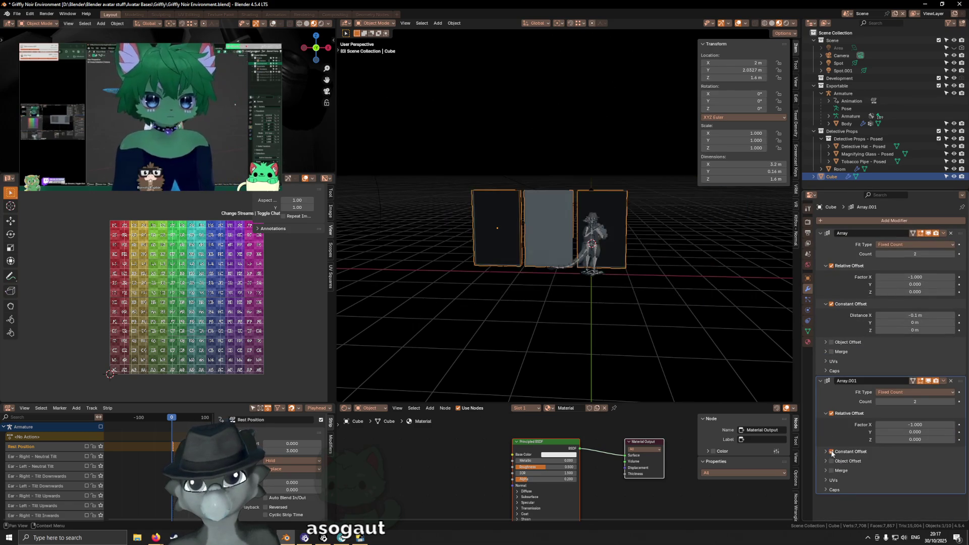
click(826, 452)
mouse_move(914, 462)
mouse_down()
mouse_move(823, 461)
mouse_move(917, 460)
mouse_up()
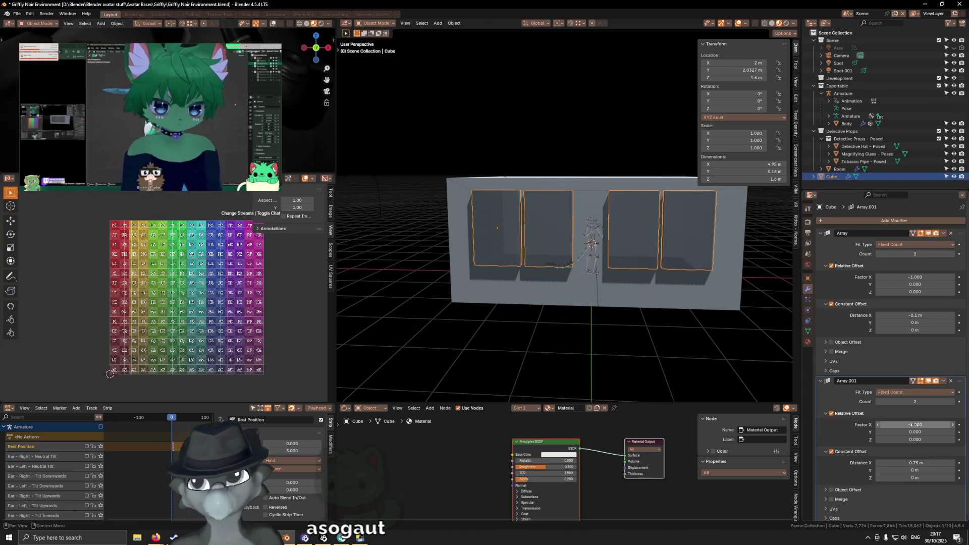
Set Array.001's Relative Factor X to -2 and Constant Offset Distance X to 1.4 m.
drag(915, 425, 884, 425)
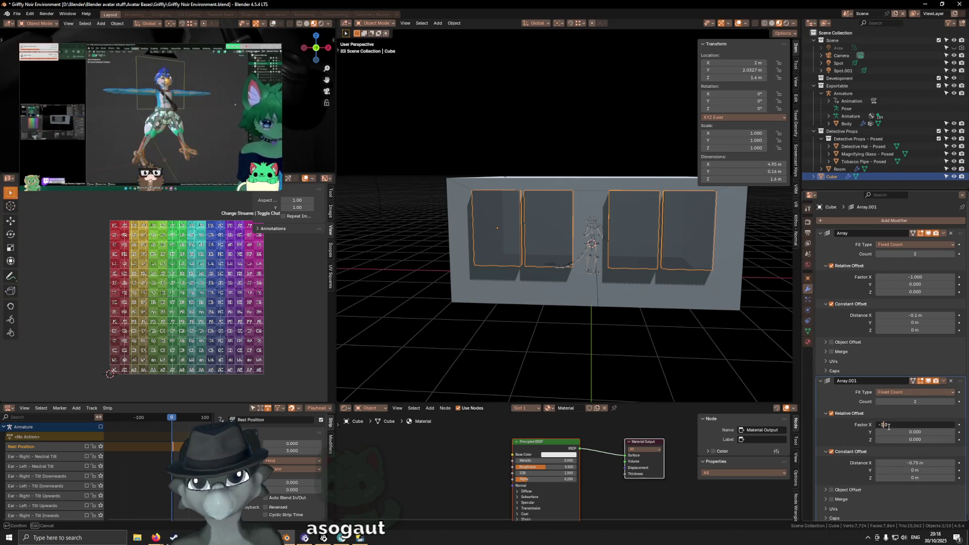
text(-2)
key(Return)
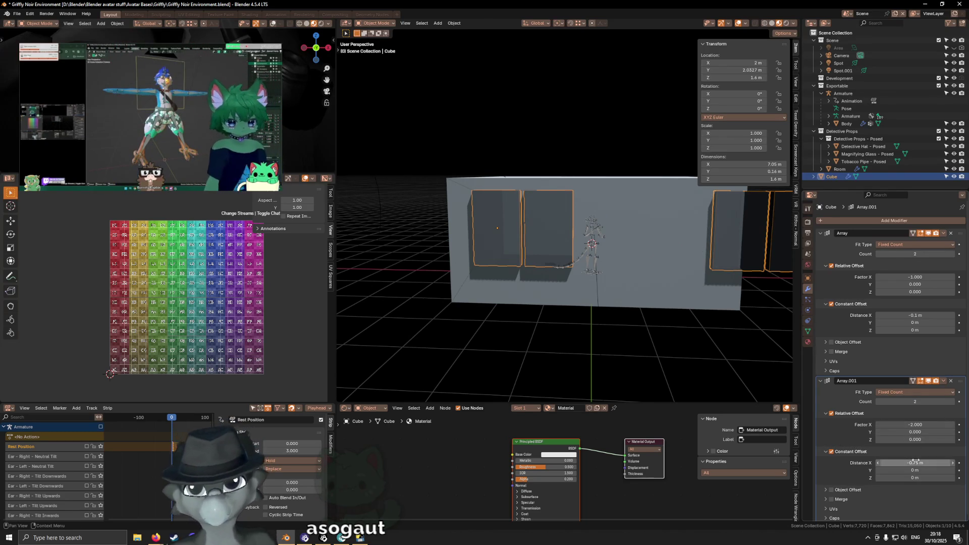
drag(916, 462, 916, 462)
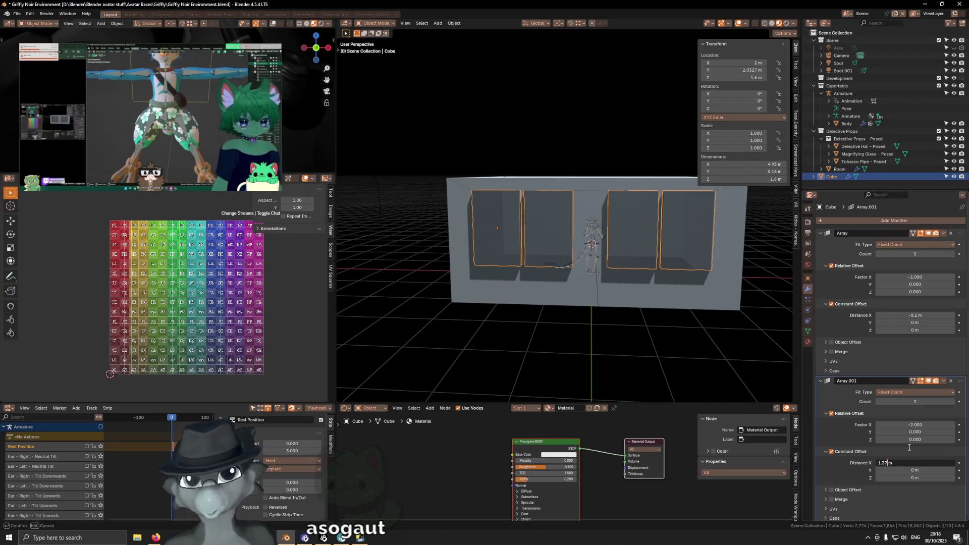
text(.4)
key(Return)
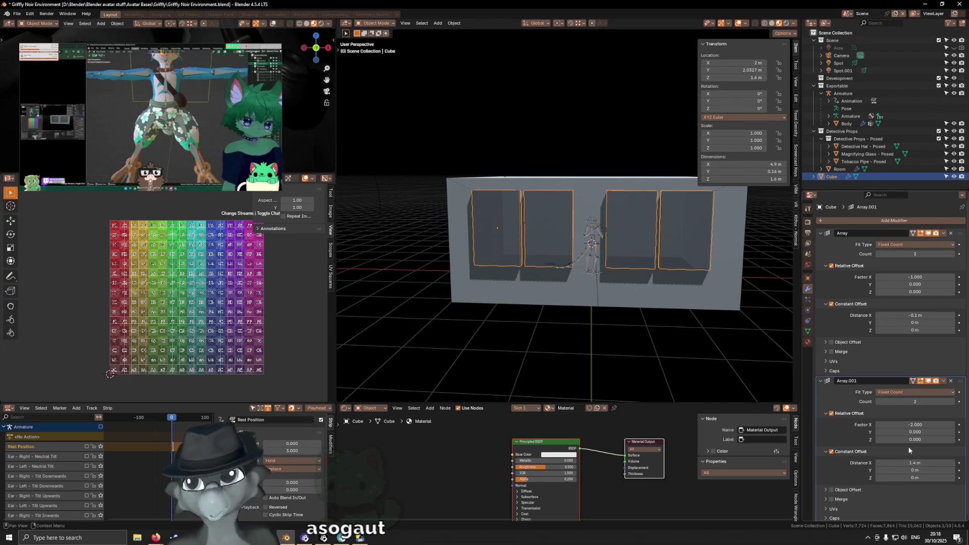
mouse_move(770, 370)
middle_down()
mouse_move(614, 175)
mouse_move(583, 183)
mouse_move(741, 215)
middle_up()
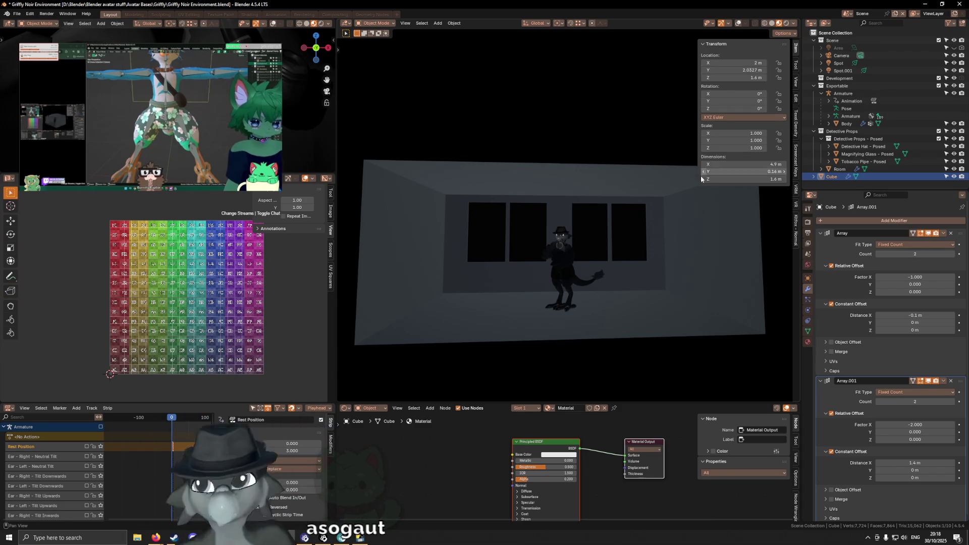
Orbit around the dark office interior and its four windows, then restore overlays and solid shading.
mouse_move(605, 176)
middle_down()
mouse_move(583, 228)
mouse_move(597, 211)
middle_up()
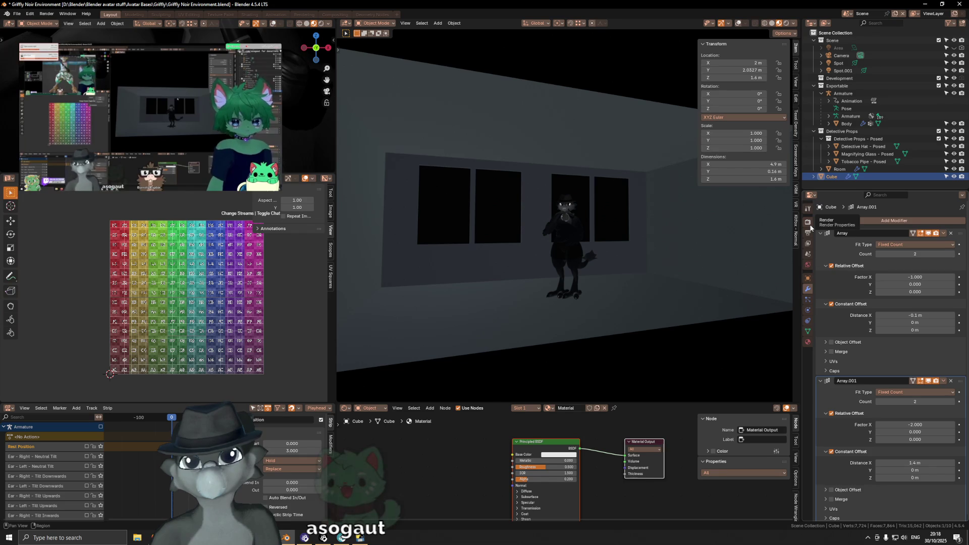
middle_drag(659, 314, 637, 334)
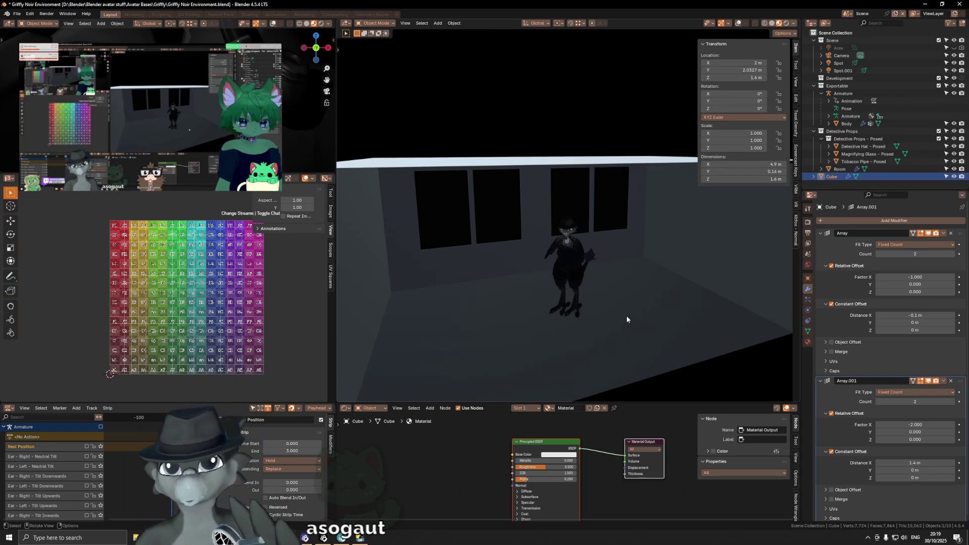
mouse_move(635, 322)
middle_down()
mouse_move(608, 271)
mouse_move(545, 239)
mouse_move(588, 268)
mouse_move(569, 263)
mouse_move(559, 228)
mouse_move(518, 220)
mouse_move(538, 217)
middle_up()
key(n)
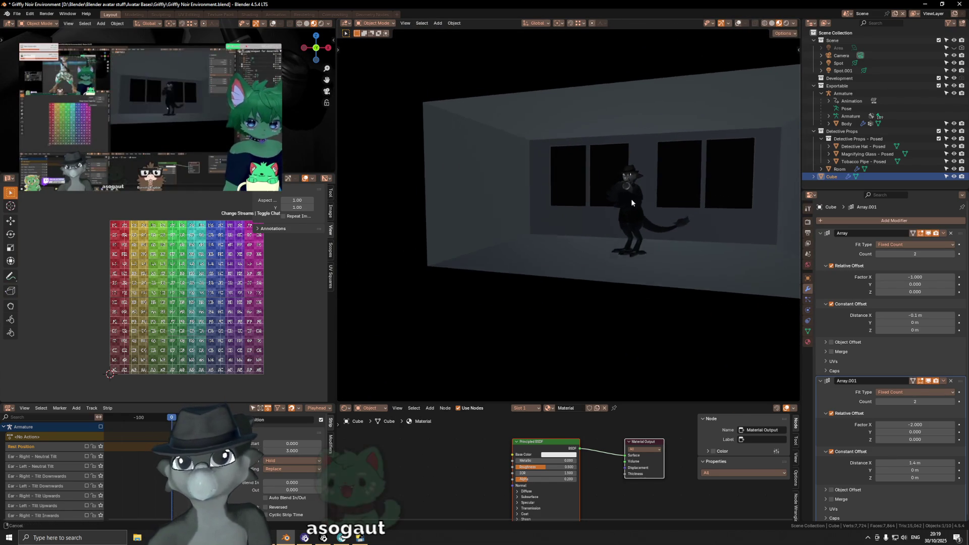
mouse_move(537, 213)
middle_down()
mouse_move(610, 202)
mouse_move(556, 224)
mouse_move(549, 213)
mouse_move(586, 210)
middle_up()
scroll(585, 207, up, 4)
scroll(587, 210, down, 3)
scroll(548, 213, down, 3)
scroll(569, 217, up, 2)
key(shift+alt+z)
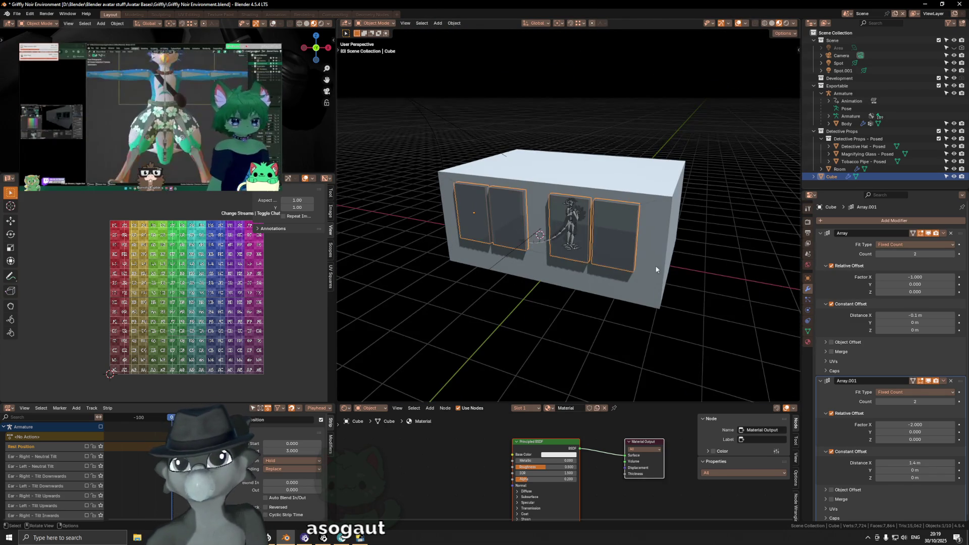
In the cube's Material Properties Settings, review the Thickness modes and keep Sphere.
click(808, 343)
scroll(854, 322, down, 8)
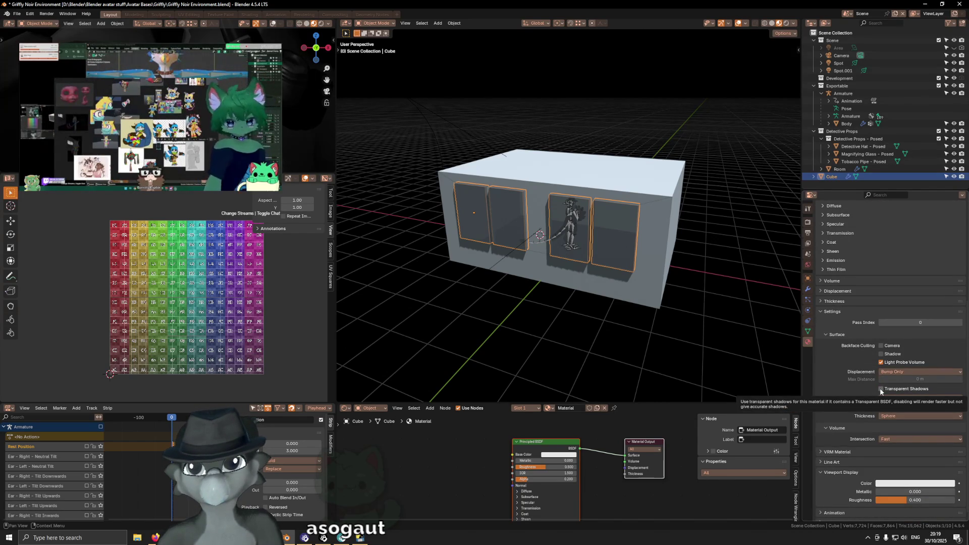
click(892, 416)
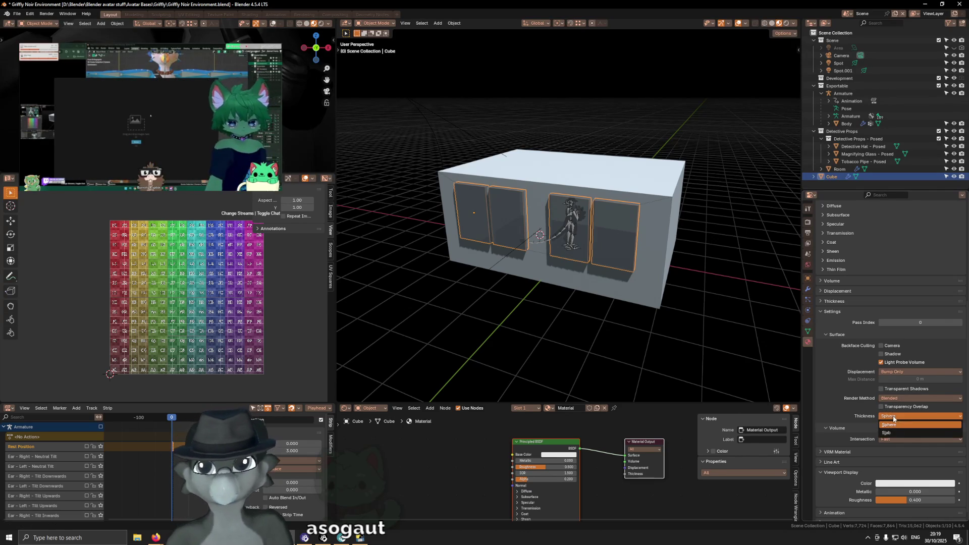
click(893, 417)
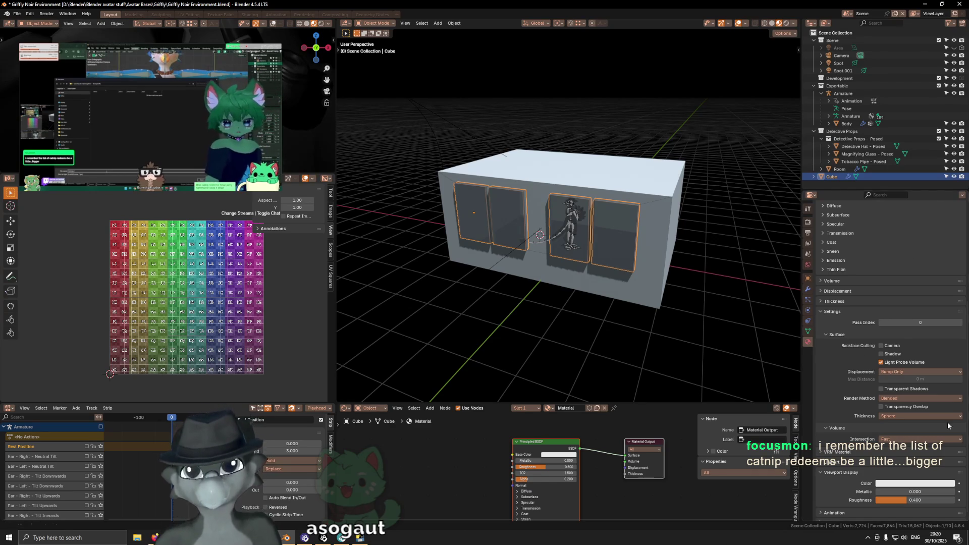
Open the Twitch site in a new Firefox tab, then return to Blender.
key(alt+Tab)
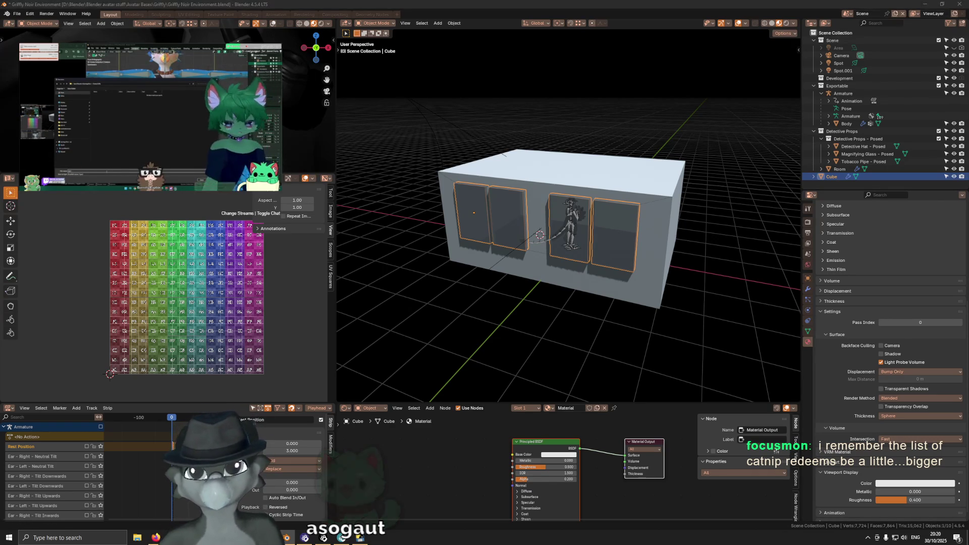
key(ctrl+t)
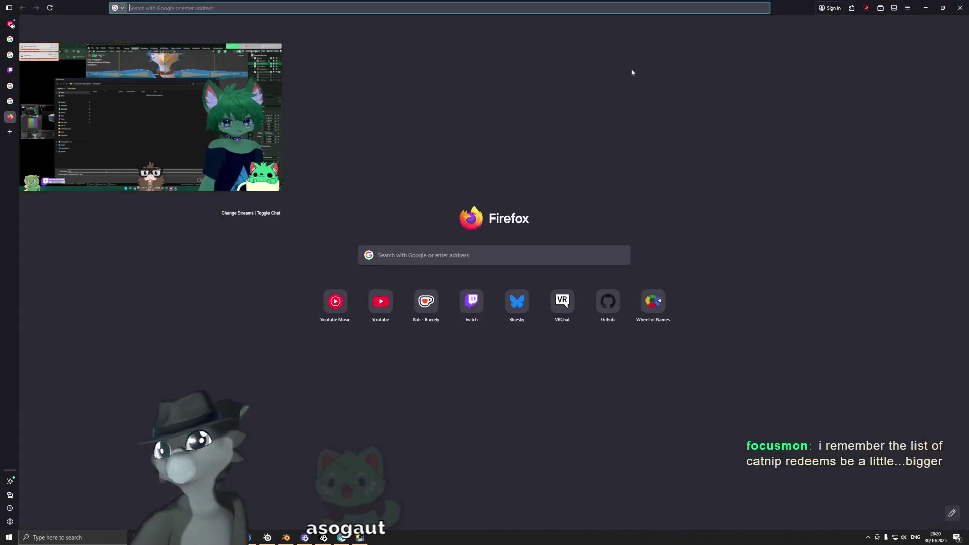
text(twitch.tb)
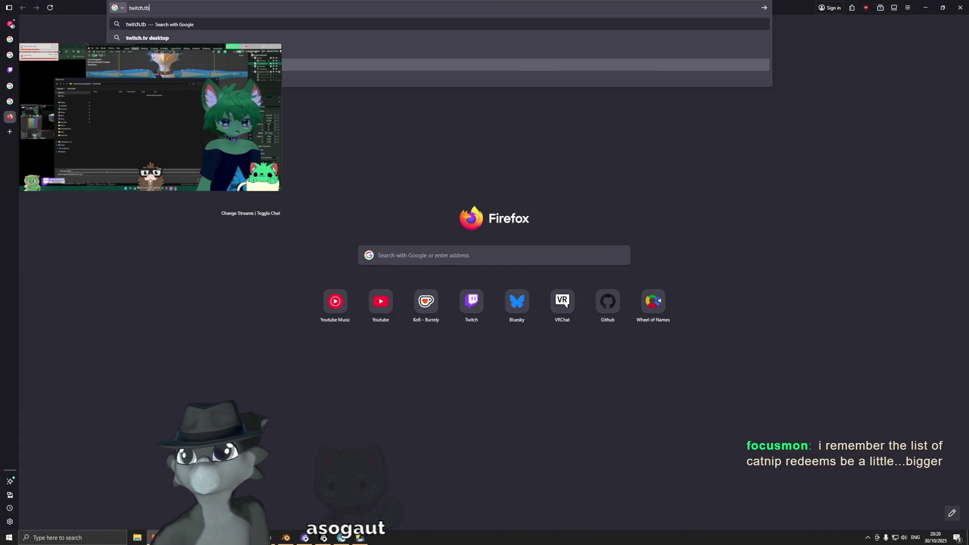
key(Return)
key(alt+Tab)
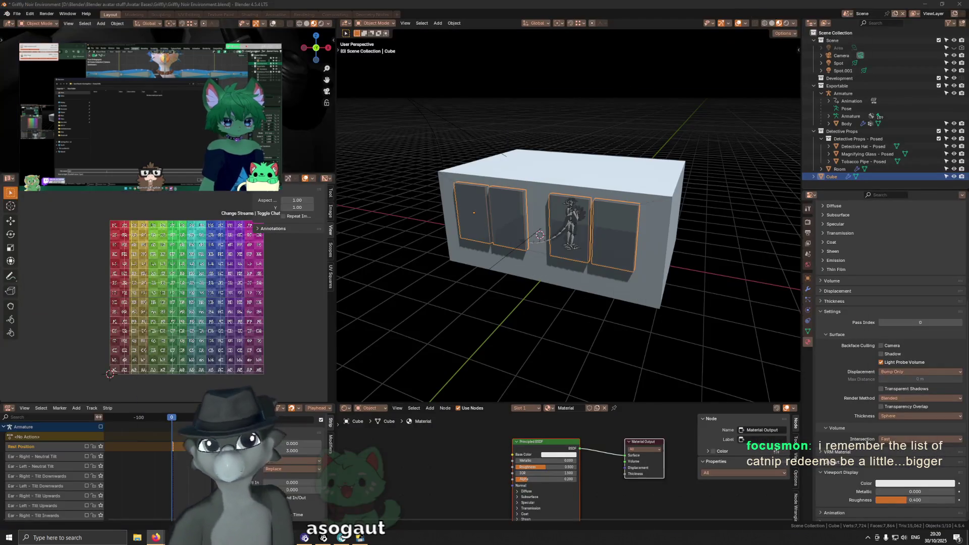
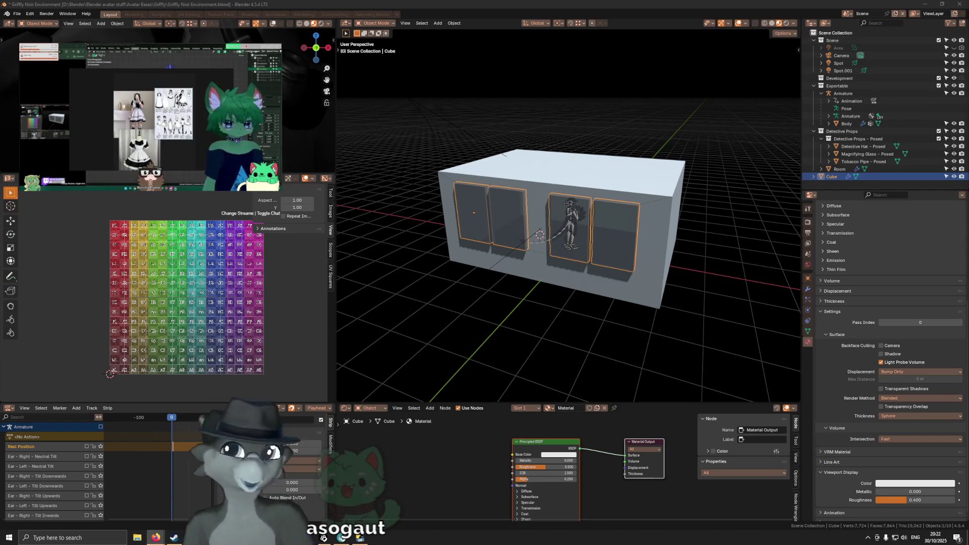
Turn off Scene Lights in the viewport shading and hide the overlays.
middle_drag(689, 181, 720, 178)
scroll(625, 206, up, 3)
scroll(624, 195, up, 3)
scroll(635, 196, up, 2)
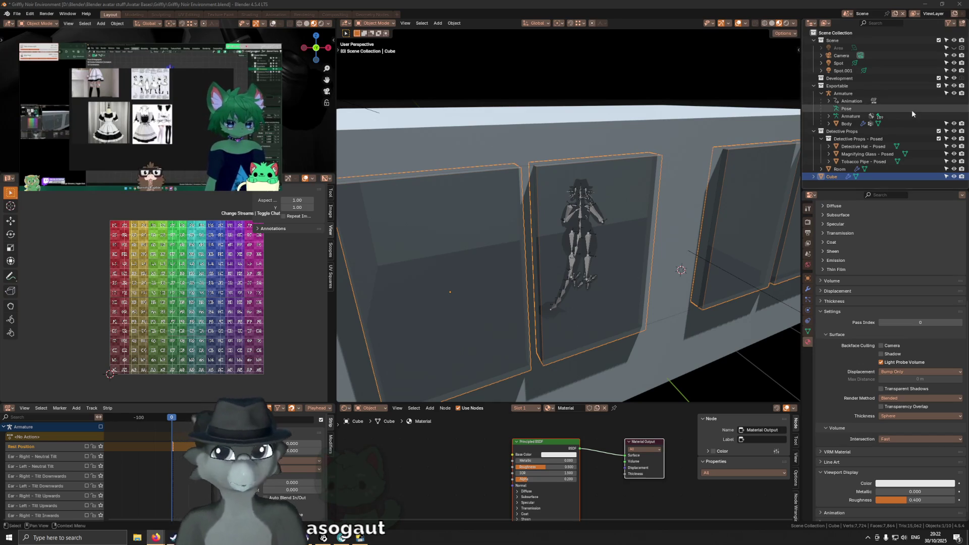
mouse_move(659, 250)
middle_down()
mouse_move(586, 231)
mouse_move(651, 268)
middle_up()
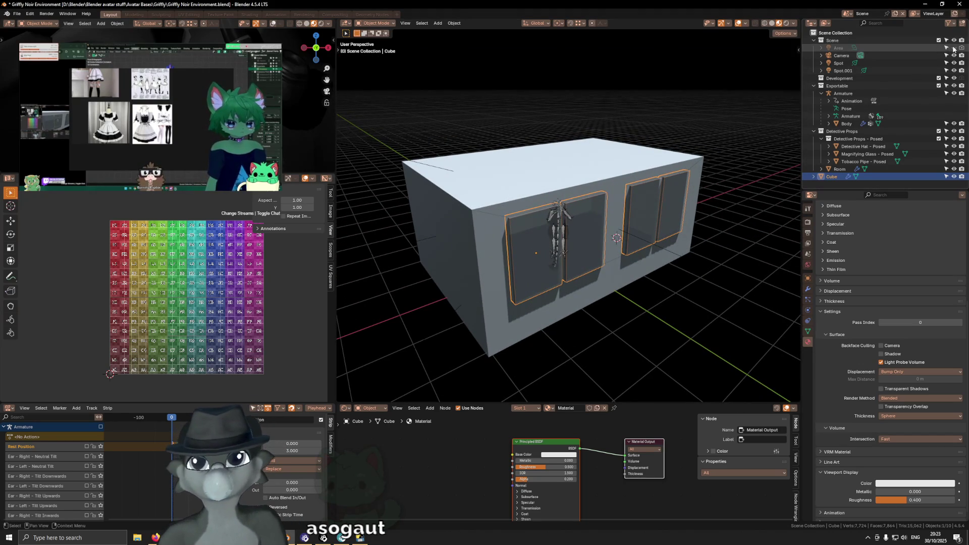
click(794, 23)
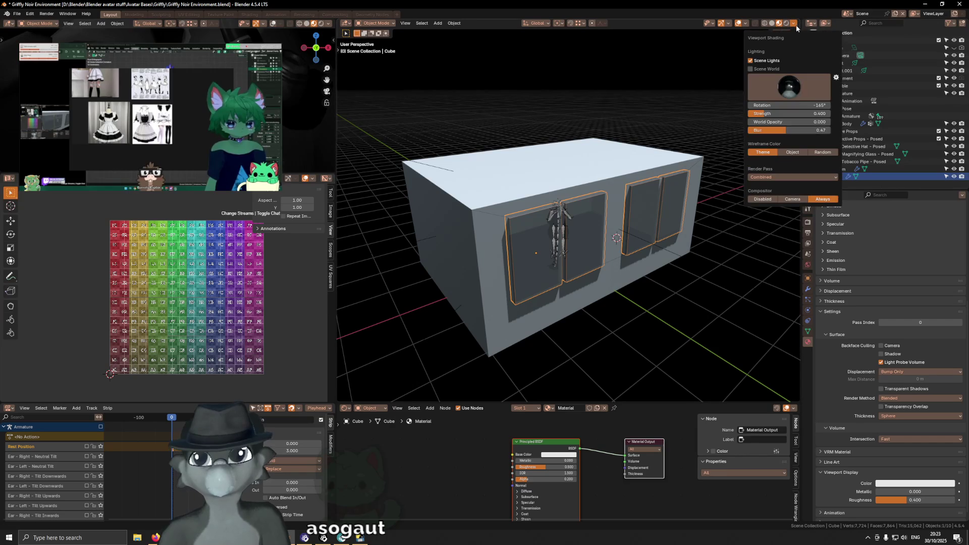
click(763, 61)
key(shift+alt+z)
key(shift+alt+z)
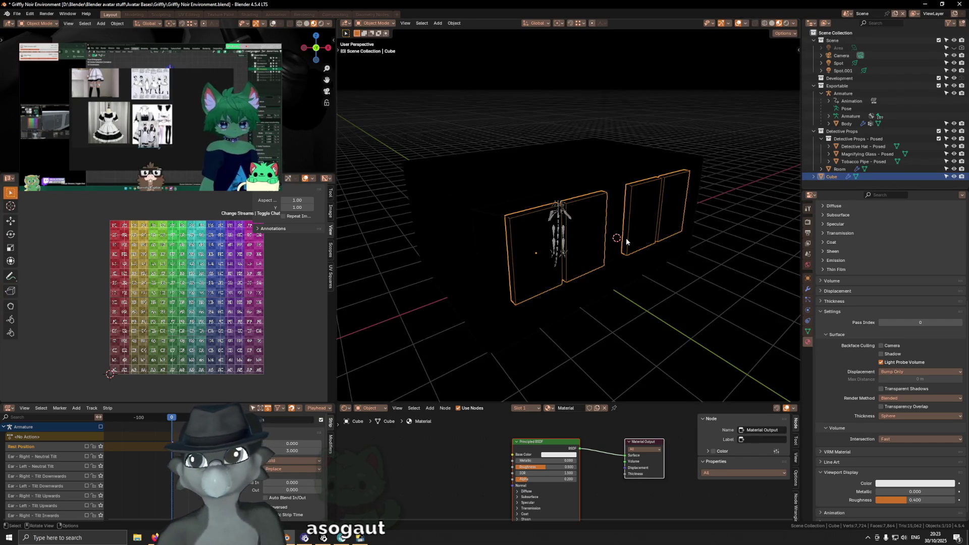
Add a Sun light and move it 1 m along Y.
key(shift+a)
mouse_move(678, 249)
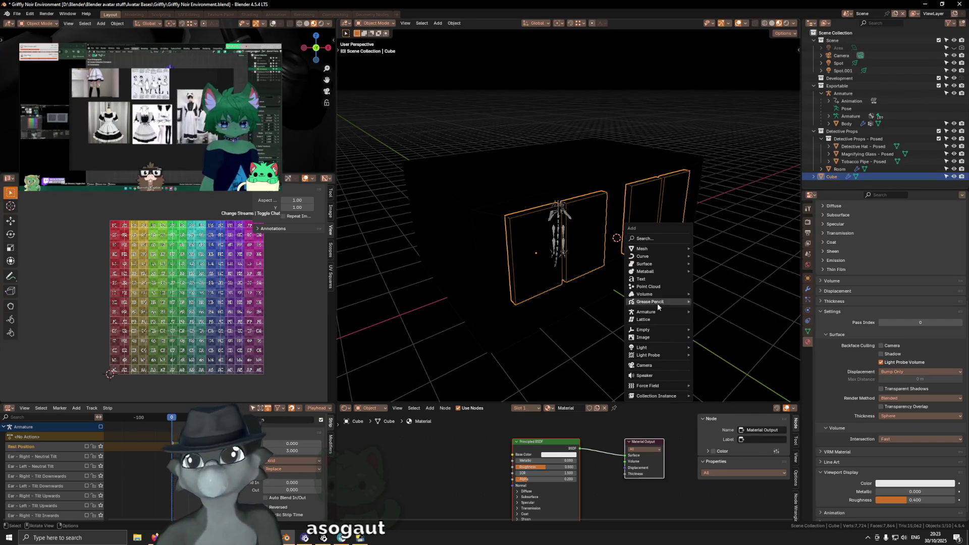
mouse_move(654, 350)
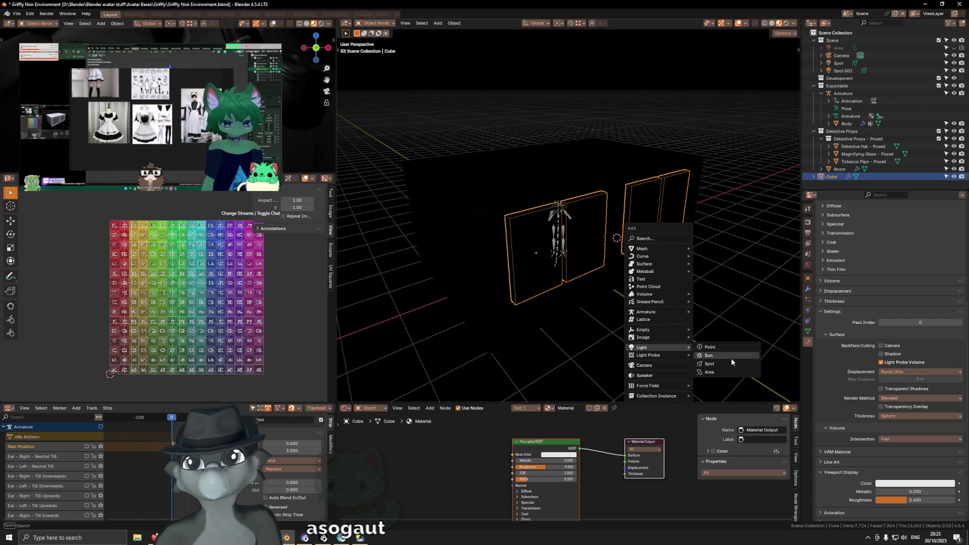
click(731, 359)
key(g)
key(x)
key(y)
click(661, 288)
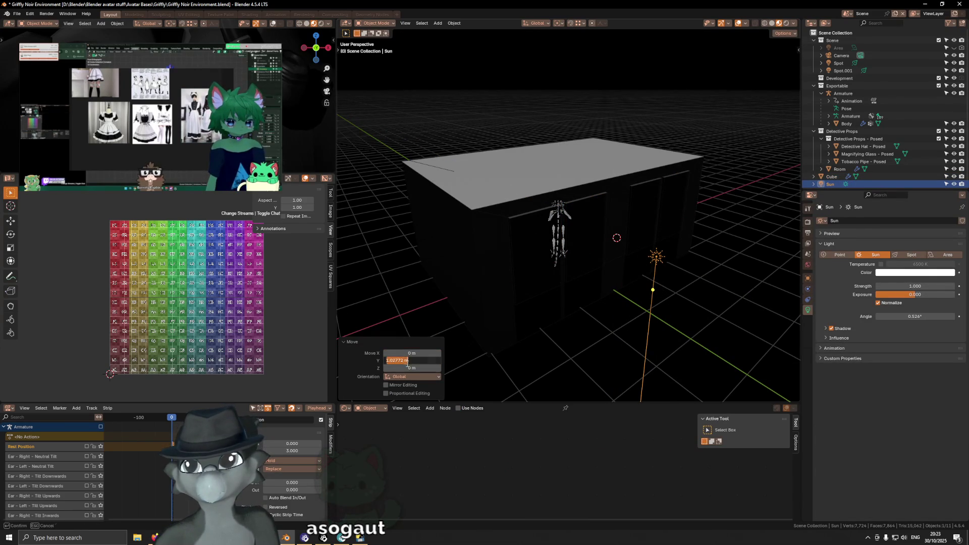
Tilt the sun -60° around the X axis.
key(Return)
key(r)
key(x)
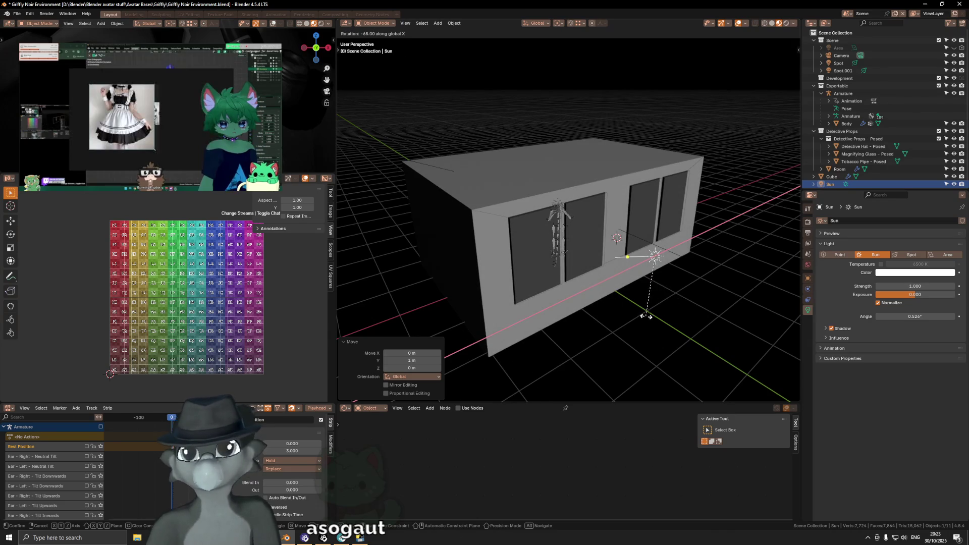
click(650, 311)
Hide the outer Cube box so the window light patches show on the floor.
mouse_move(575, 254)
middle_down()
mouse_move(683, 252)
mouse_move(603, 262)
middle_up()
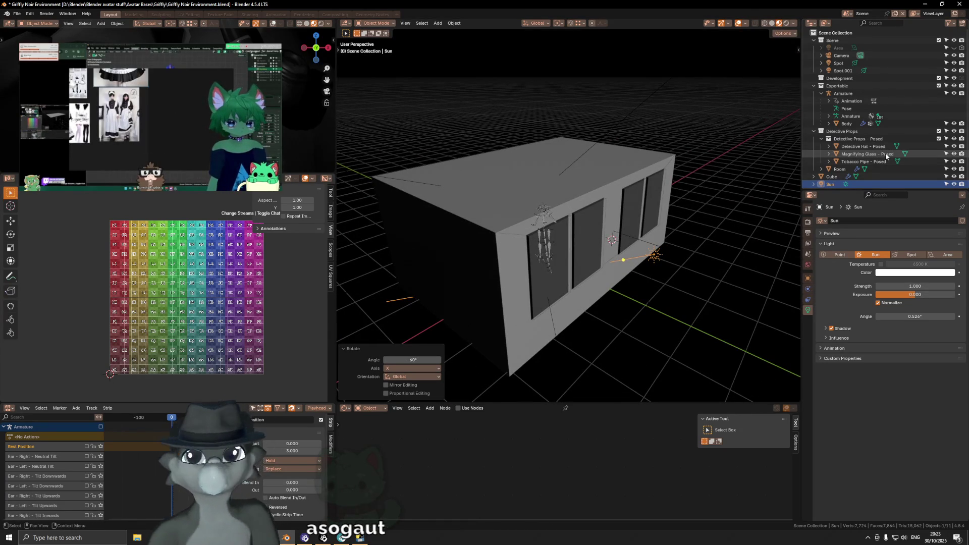
click(954, 177)
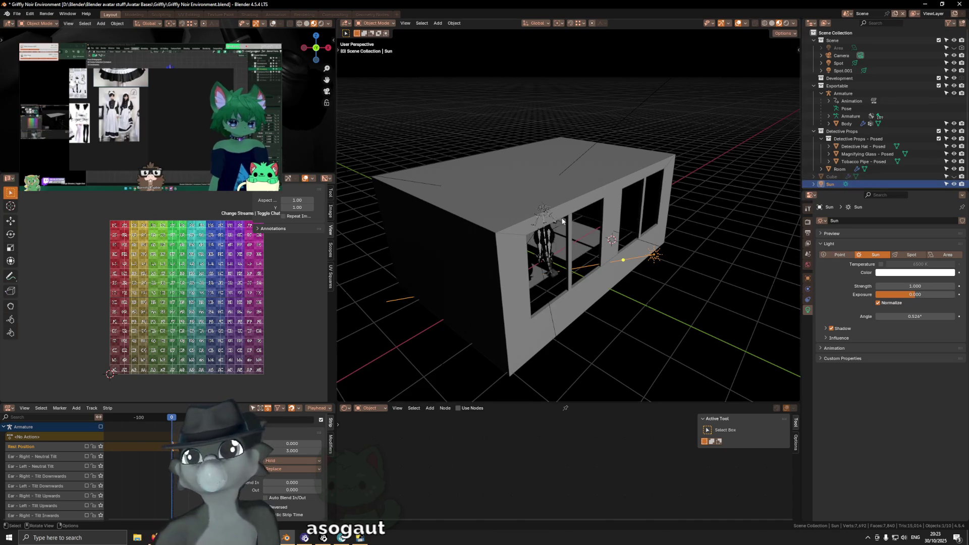
mouse_move(517, 264)
middle_down()
mouse_move(636, 248)
mouse_move(620, 261)
middle_up()
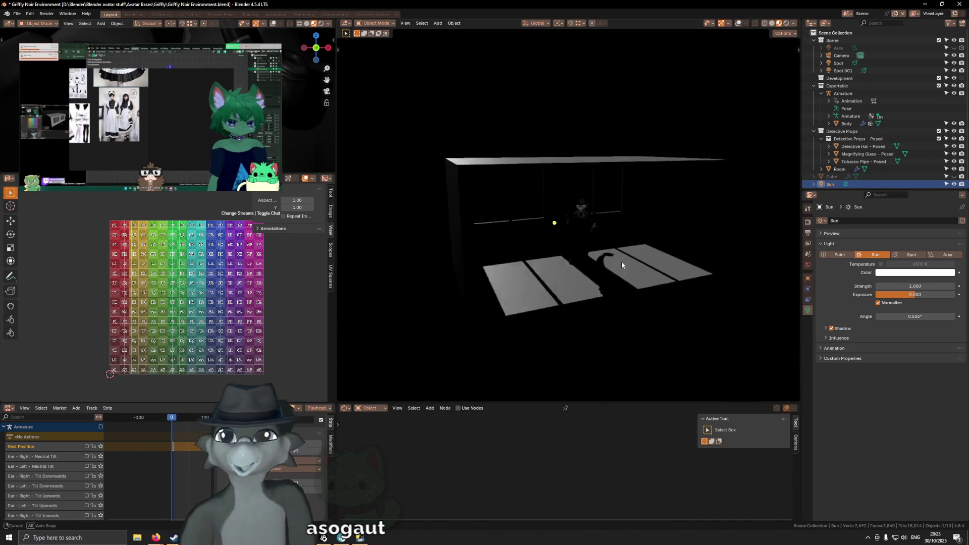
Rotate the sun lamp an extra 5° around X and check the shifted floor patches.
key(g)
key(x)
key(r)
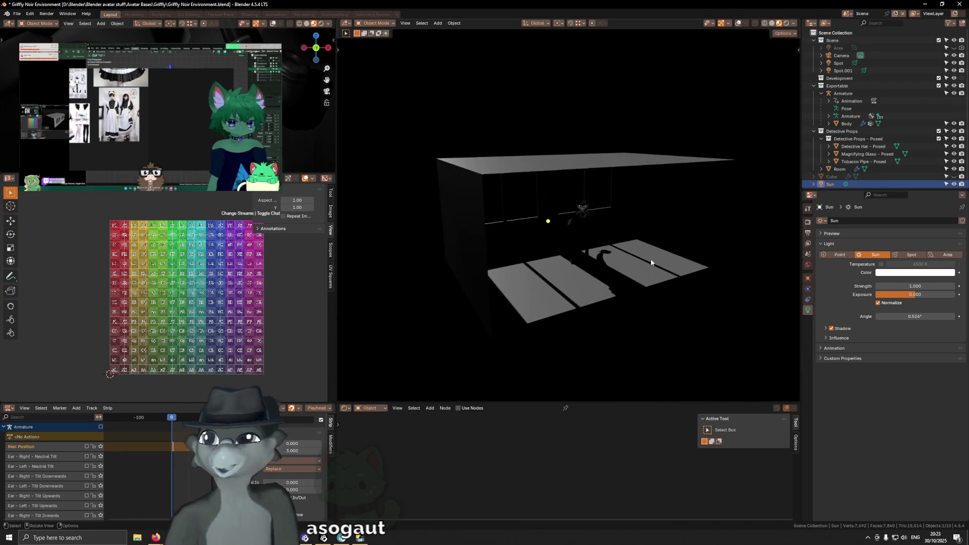
key(x)
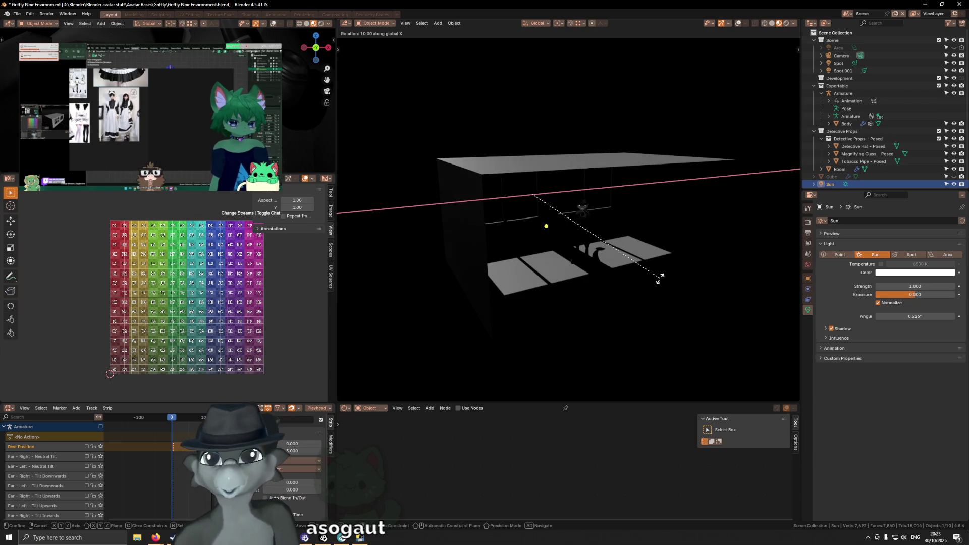
click(652, 226)
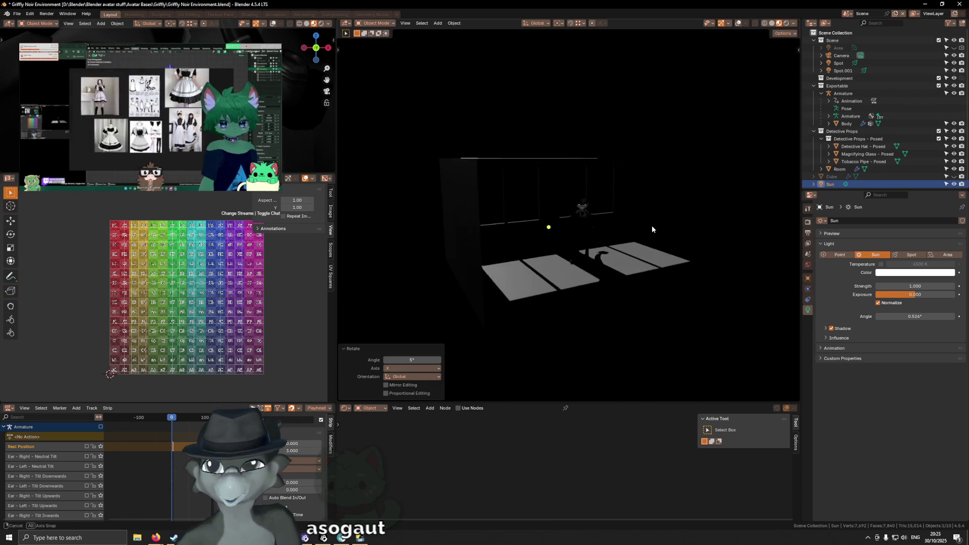
middle_drag(652, 225, 641, 225)
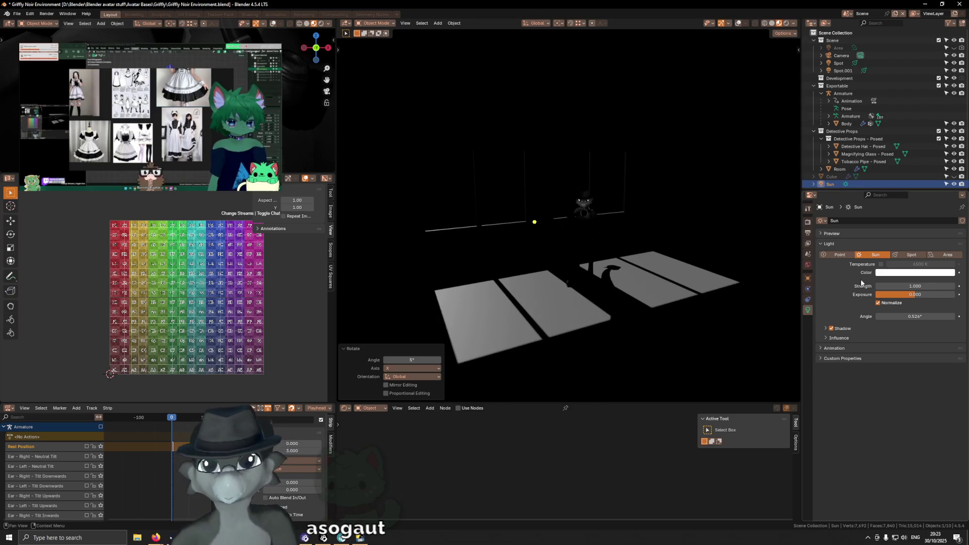
Save the file, then try shadow Jitter with 20% overblur and turn it back off.
key(ctrl+s)
click(825, 328)
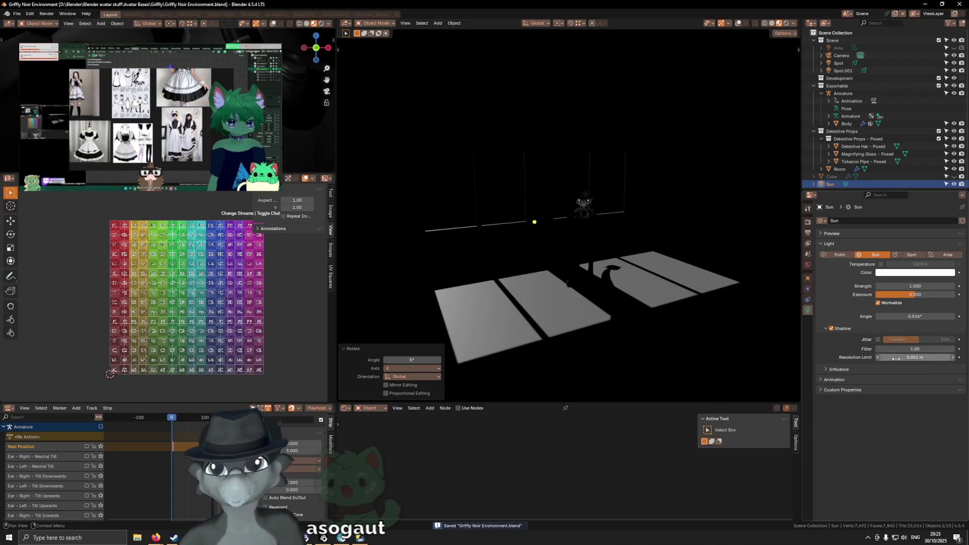
click(877, 341)
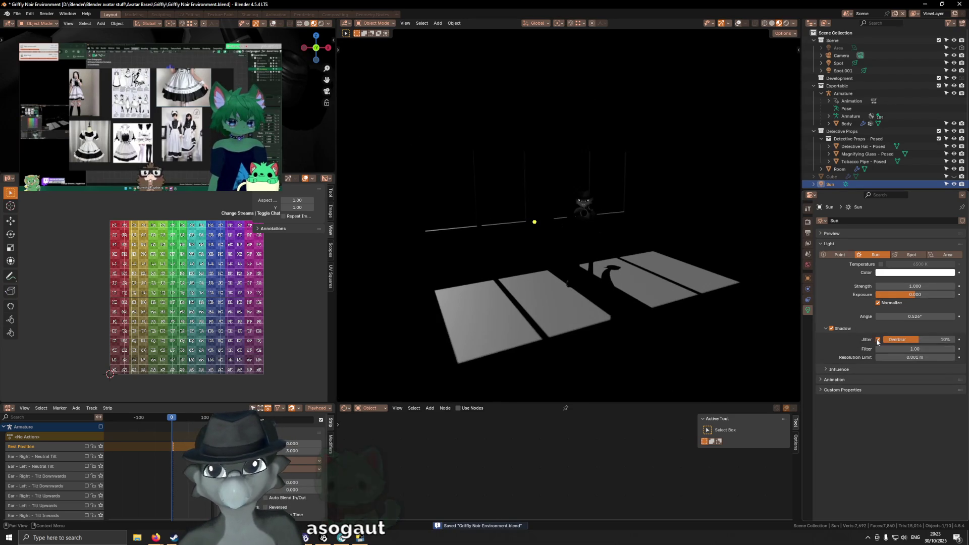
click(877, 341)
click(877, 342)
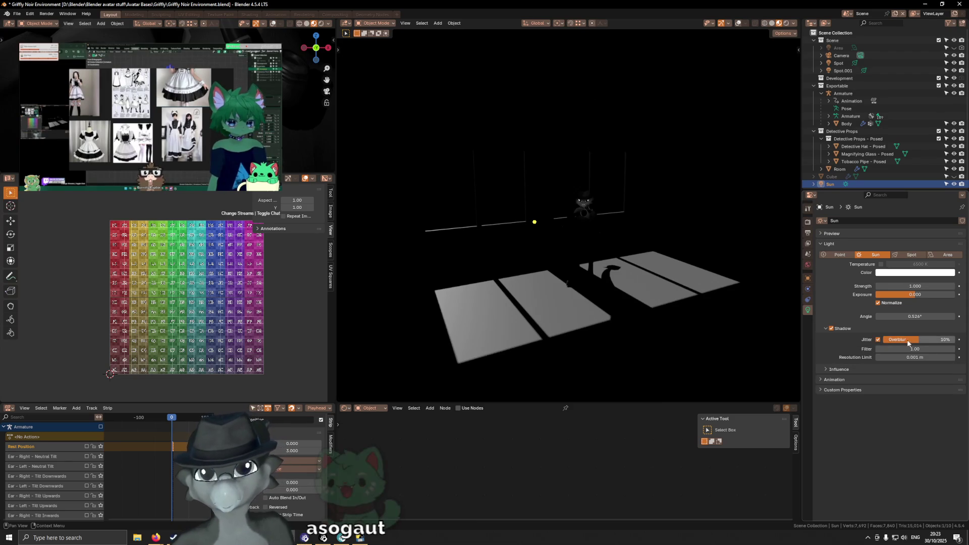
drag(934, 339, 955, 339)
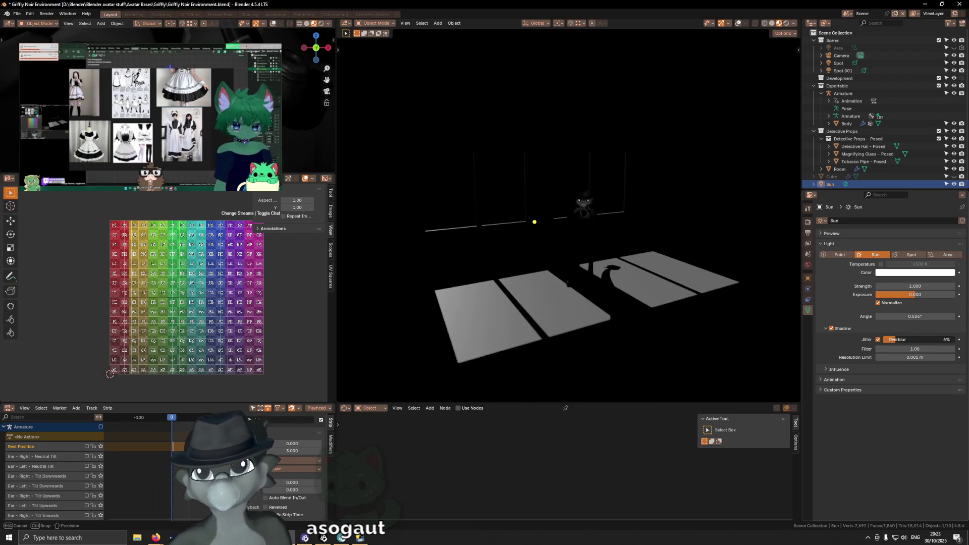
click(877, 340)
Try wider sun angles, then return Angle to 0.526° for crisp shadows.
mouse_move(892, 316)
mouse_down()
mouse_move(906, 317)
mouse_move(871, 317)
mouse_up()
middle_drag(580, 267, 593, 266)
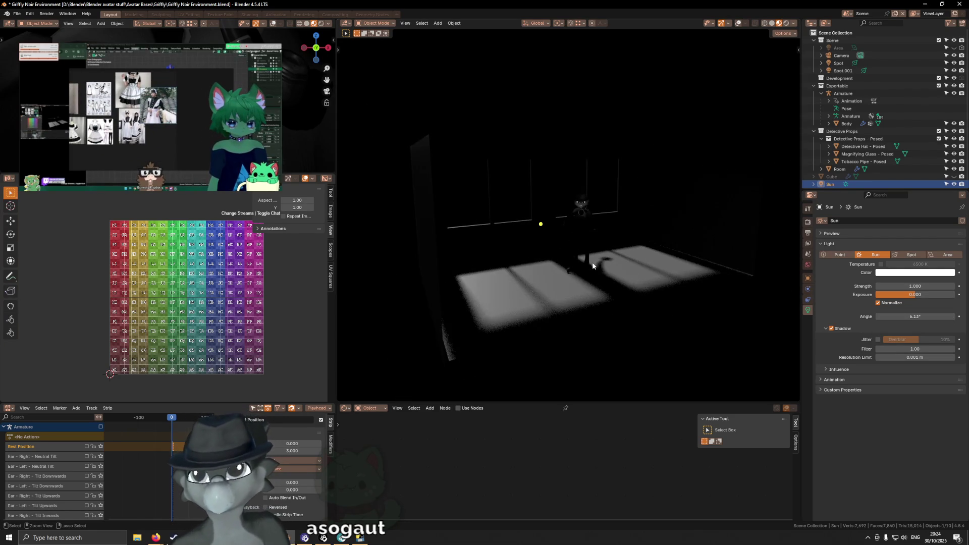
scroll(592, 258, up, 1)
drag(916, 317, 911, 317)
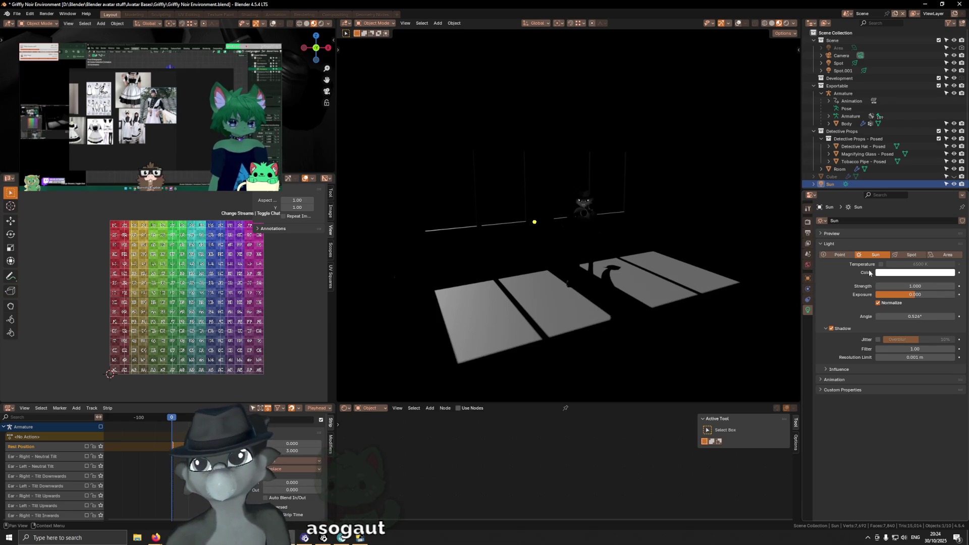
mouse_move(628, 195)
middle_down()
mouse_move(574, 191)
mouse_move(650, 199)
mouse_move(574, 218)
mouse_move(607, 210)
middle_up()
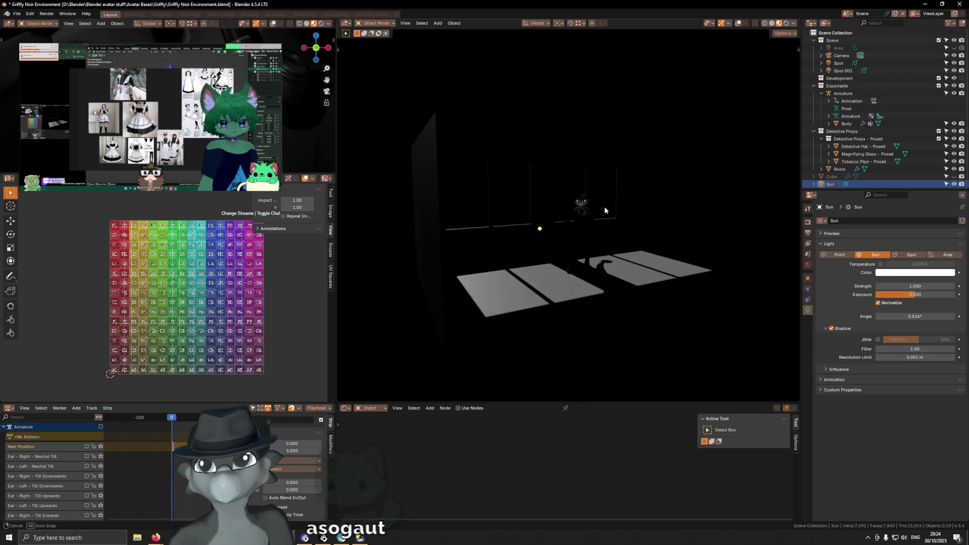
mouse_move(606, 211)
middle_down()
mouse_move(638, 246)
mouse_move(629, 249)
middle_up()
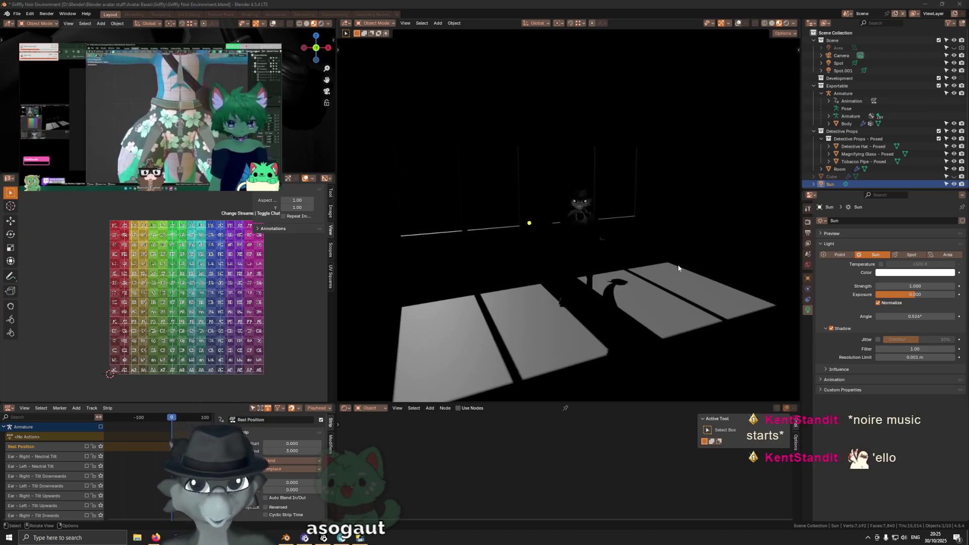
shift+middle_drag(669, 288, 664, 281)
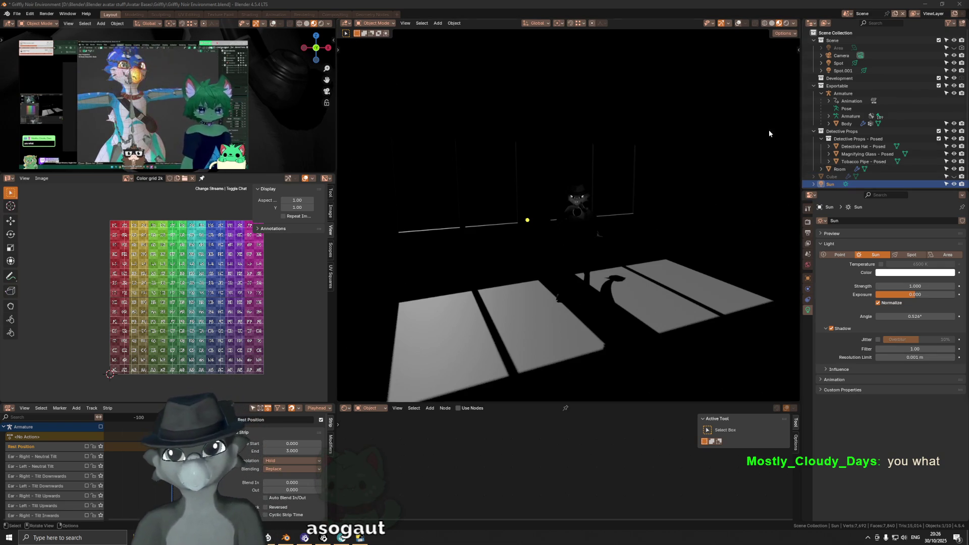
scroll(704, 179, up, 3)
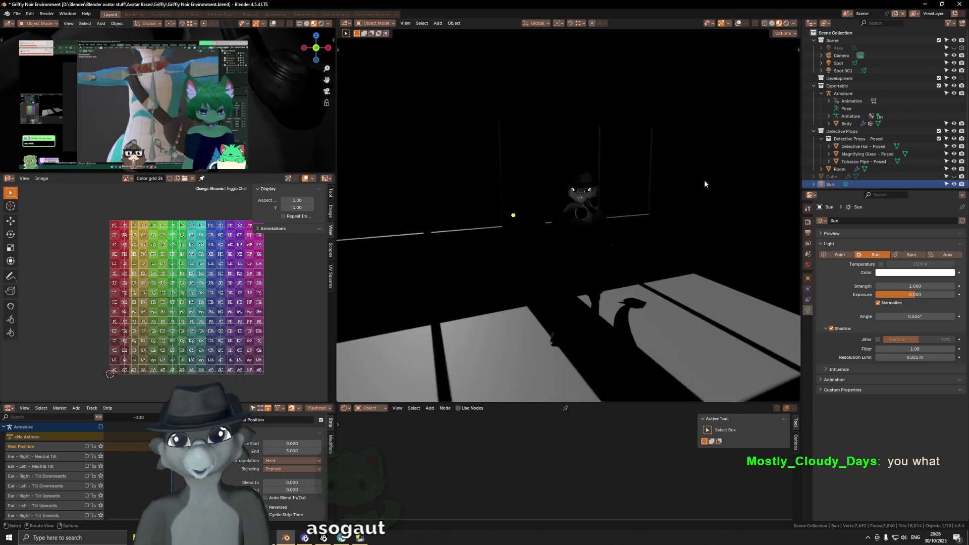
mouse_move(652, 239)
middle_down()
mouse_move(689, 240)
mouse_move(572, 259)
mouse_move(588, 238)
mouse_move(498, 233)
middle_up()
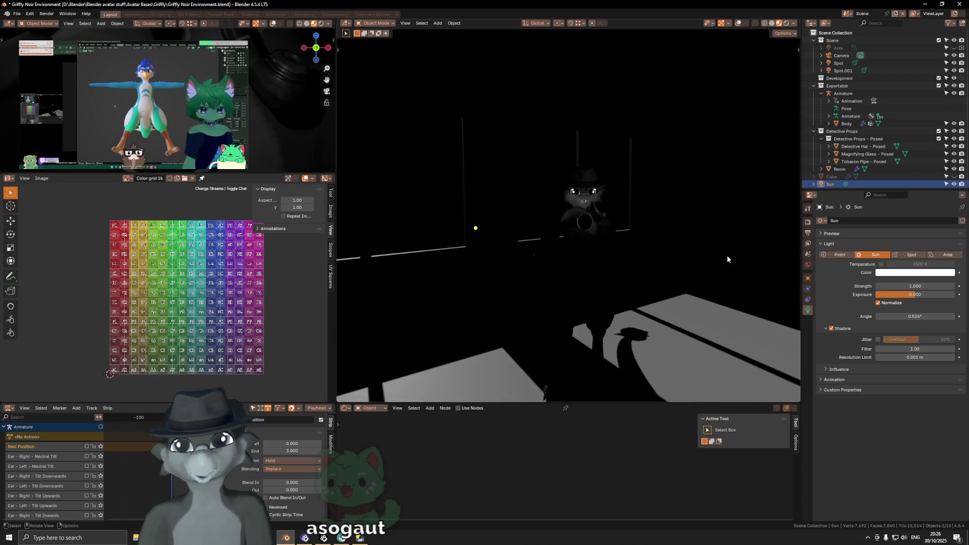
middle_drag(552, 304, 580, 296)
shift+middle_drag(577, 256, 568, 240)
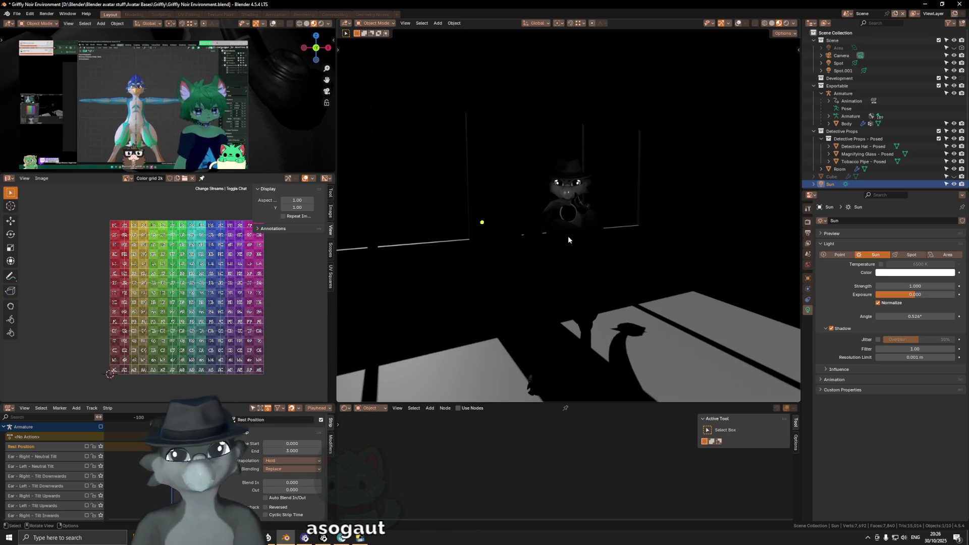
mouse_move(569, 240)
middle_down()
mouse_move(555, 240)
mouse_move(560, 215)
mouse_move(573, 226)
middle_up()
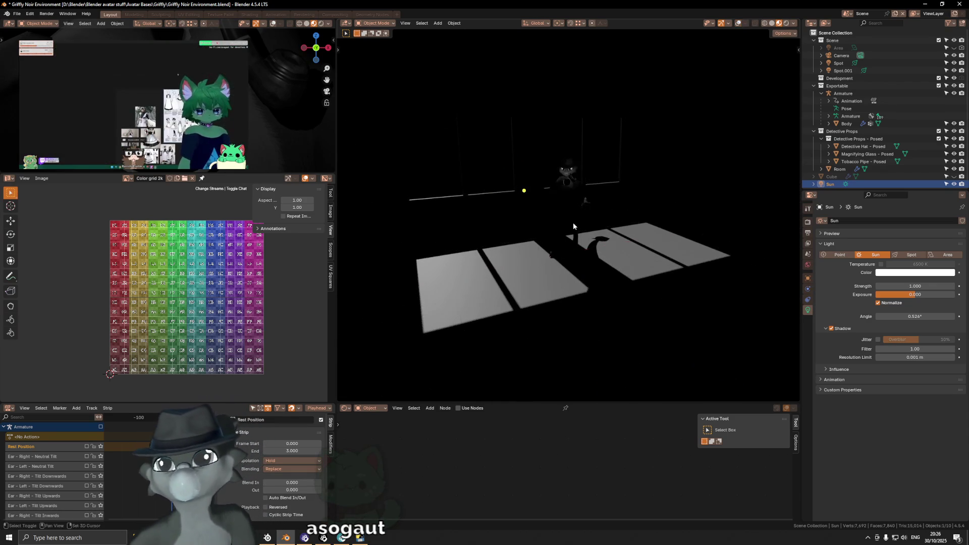
key(z)
click(651, 247)
Raise the sun lamp 2 m along Z and preview the lit floor without overlays.
middle_drag(651, 247, 650, 257)
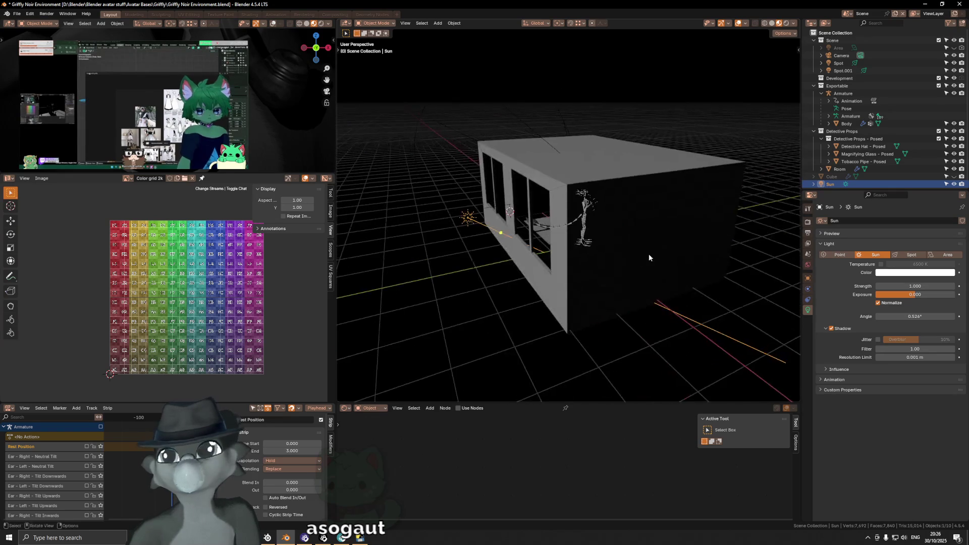
key(z)
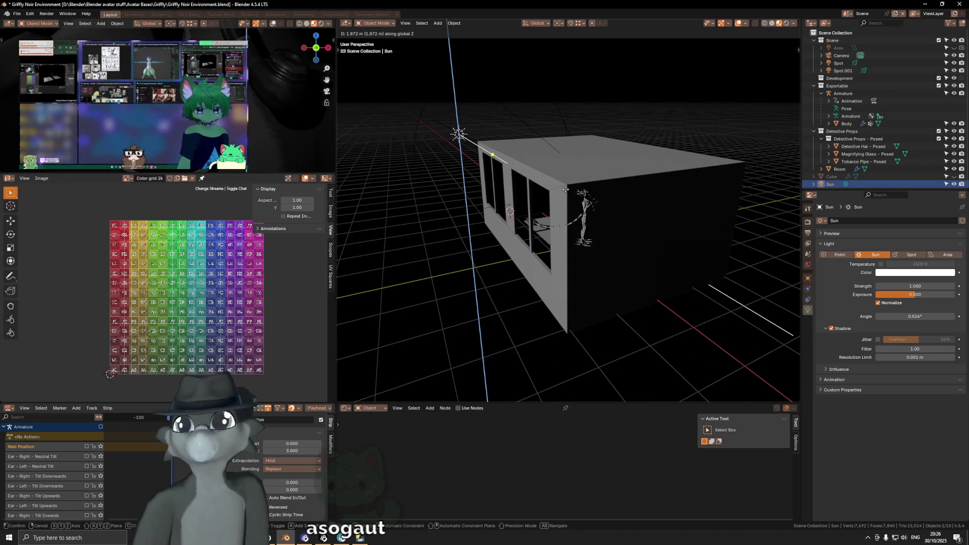
key(Return)
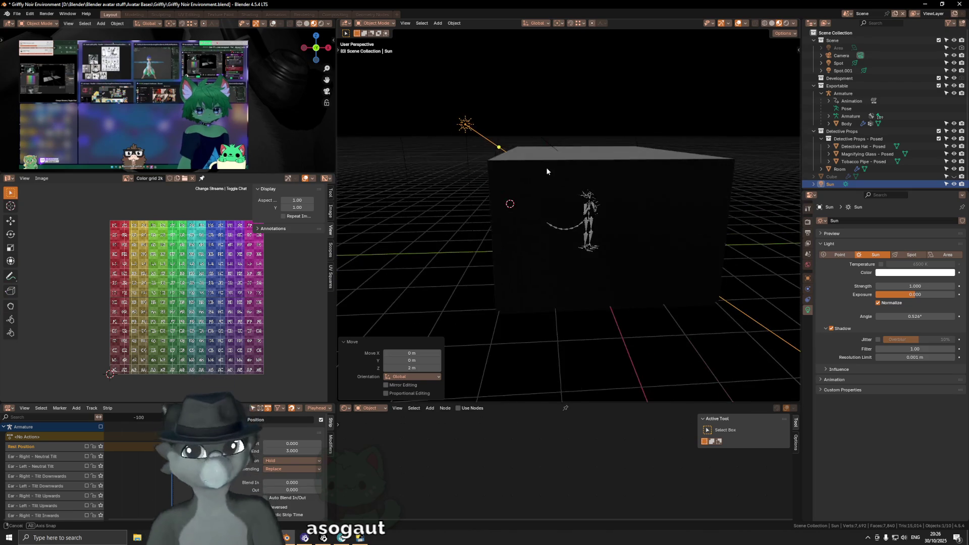
mouse_move(595, 220)
middle_down()
mouse_move(536, 216)
mouse_move(644, 249)
middle_up()
key(shift+alt+z)
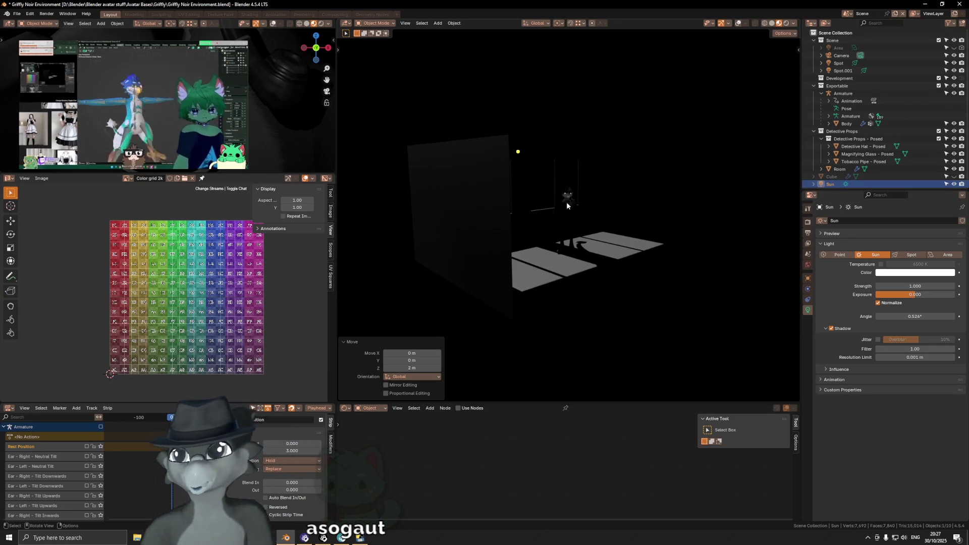
scroll(543, 211, up, 3)
scroll(544, 226, up, 5)
scroll(503, 191, up, 3)
scroll(480, 154, down, 1)
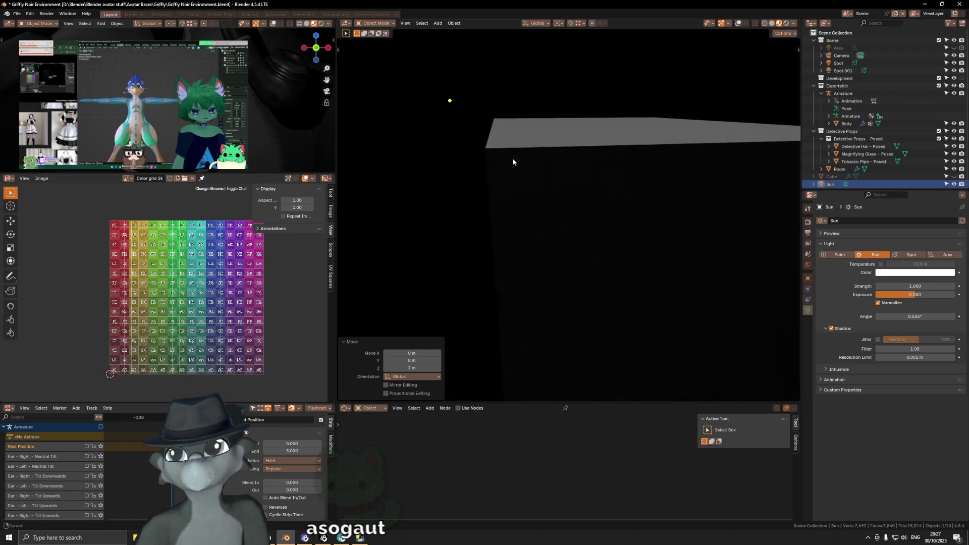
scroll(530, 159, down, 3)
scroll(580, 163, down, 3)
scroll(601, 151, down, 1)
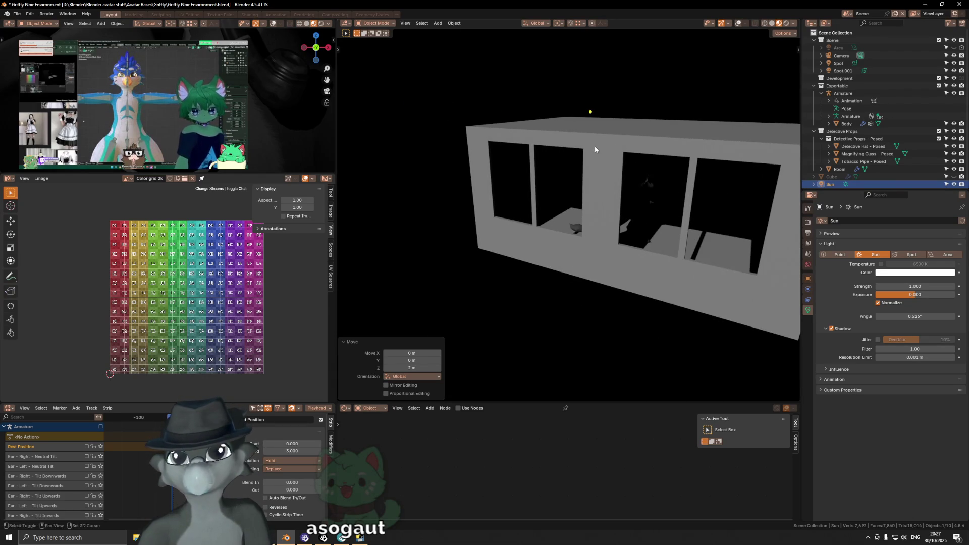
scroll(596, 150, down, 1)
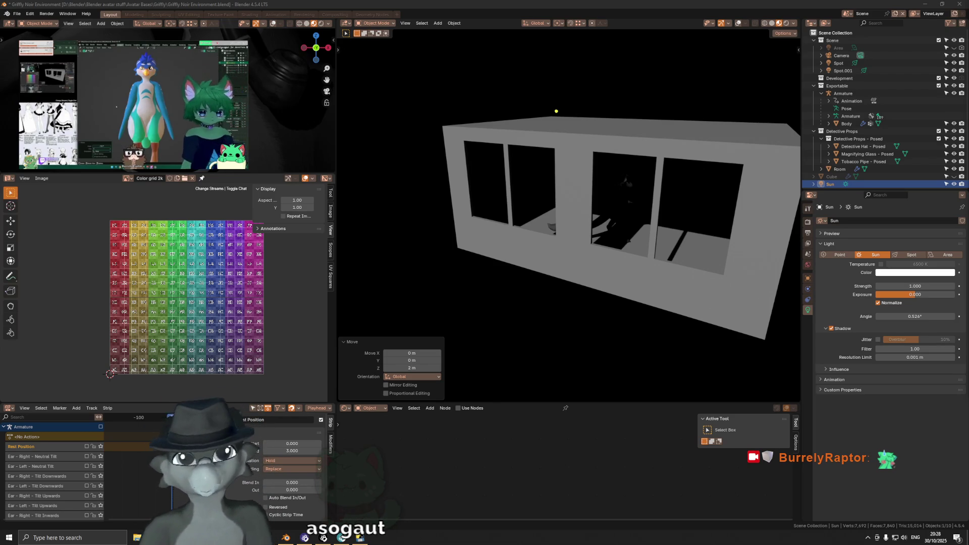
mouse_move(744, 76)
middle_down()
mouse_move(543, 175)
mouse_move(632, 190)
mouse_move(566, 194)
middle_up()
Move the Cube.001 slat 0.8 m along X toward the windowed wall.
key(shift+alt+z)
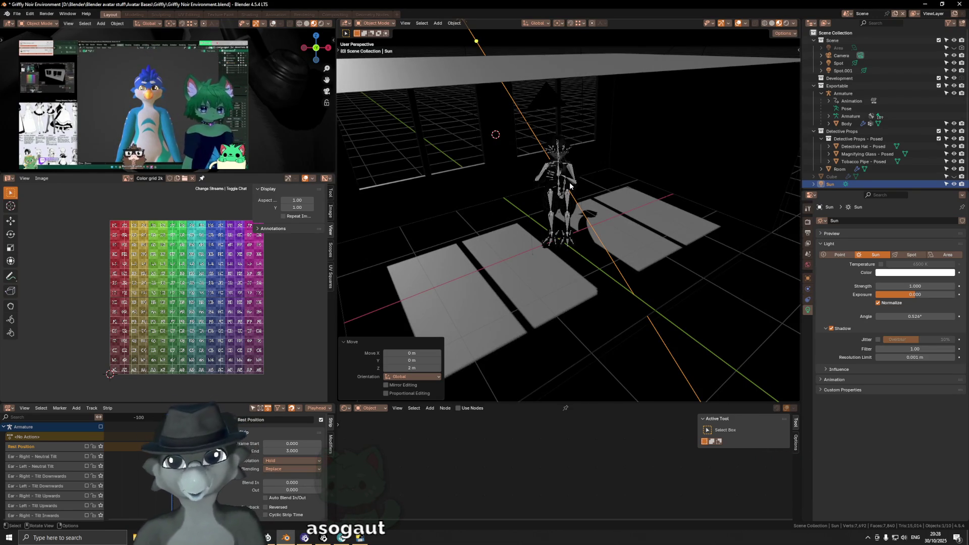
mouse_move(654, 303)
shift+middle_down()
mouse_move(661, 276)
mouse_move(587, 222)
shift+middle_up()
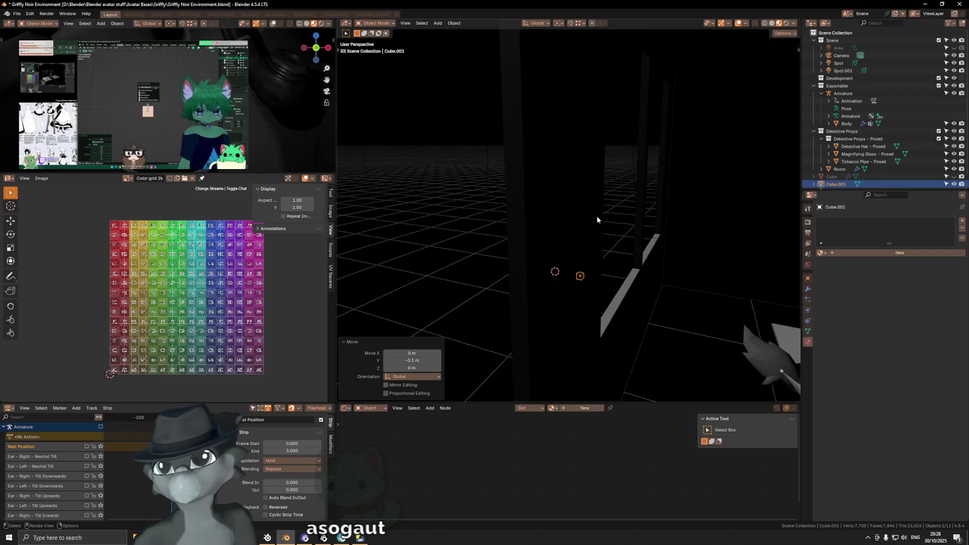
middle_drag(582, 270, 536, 252)
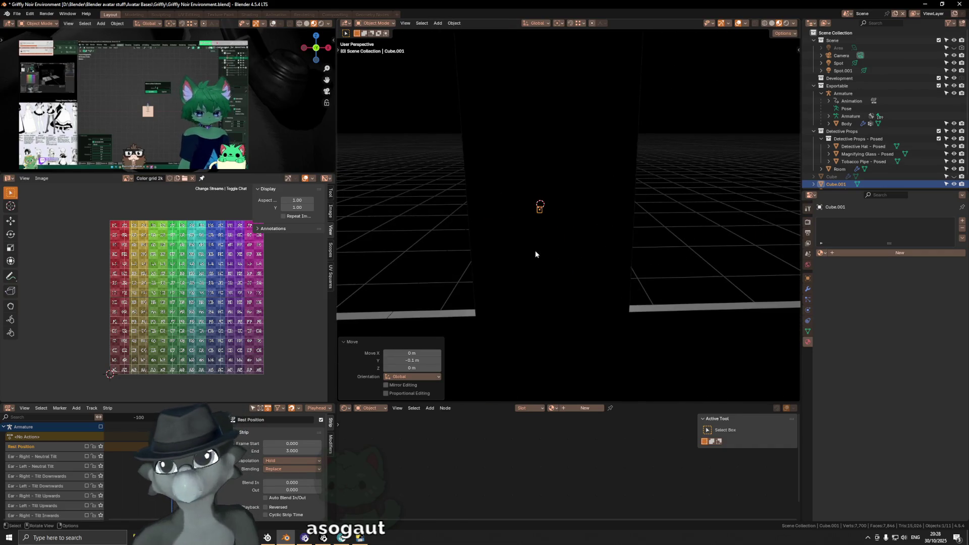
key(g)
key(x)
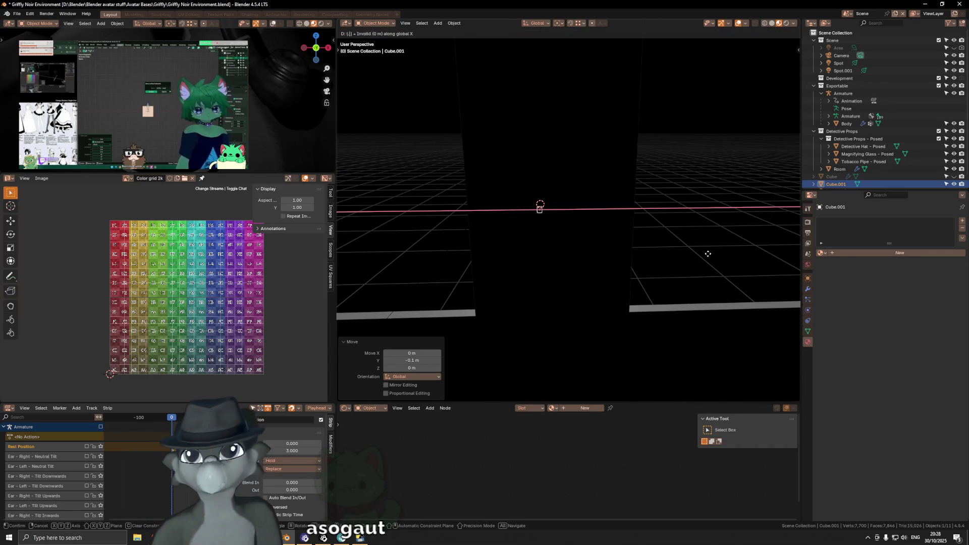
key(Return)
mouse_move(707, 255)
middle_down()
mouse_move(634, 234)
mouse_move(649, 209)
middle_up()
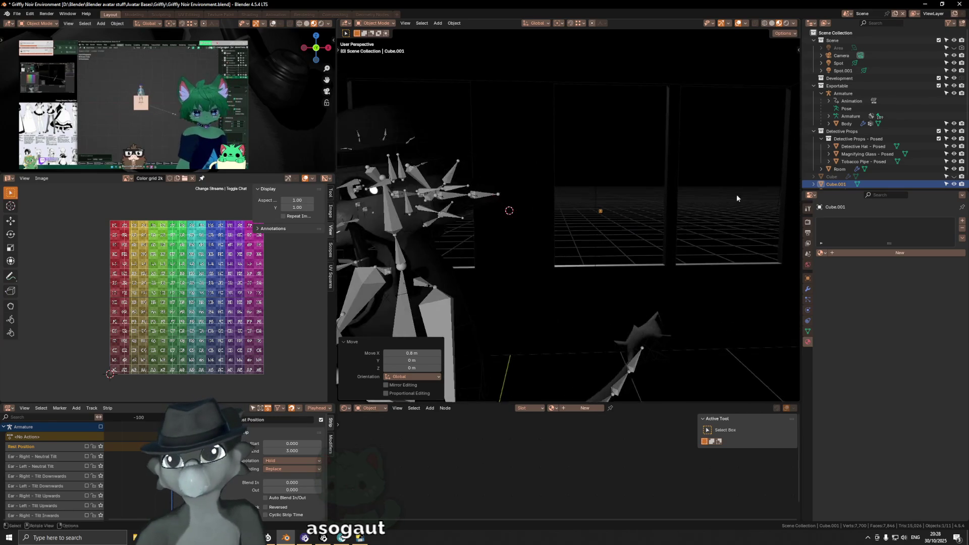
Unhide Cube and copy its modifiers onto Cube.001 with the 'Copy Modifiers' command.
click(954, 176)
click(839, 176)
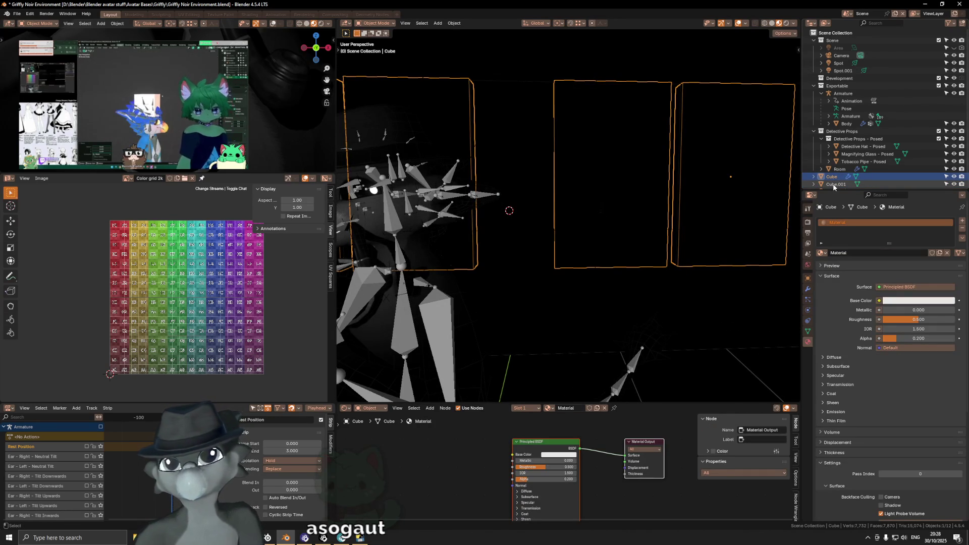
ctrl+click(834, 185)
ctrl+click(832, 177)
key(F3)
text(mod)
key(Return)
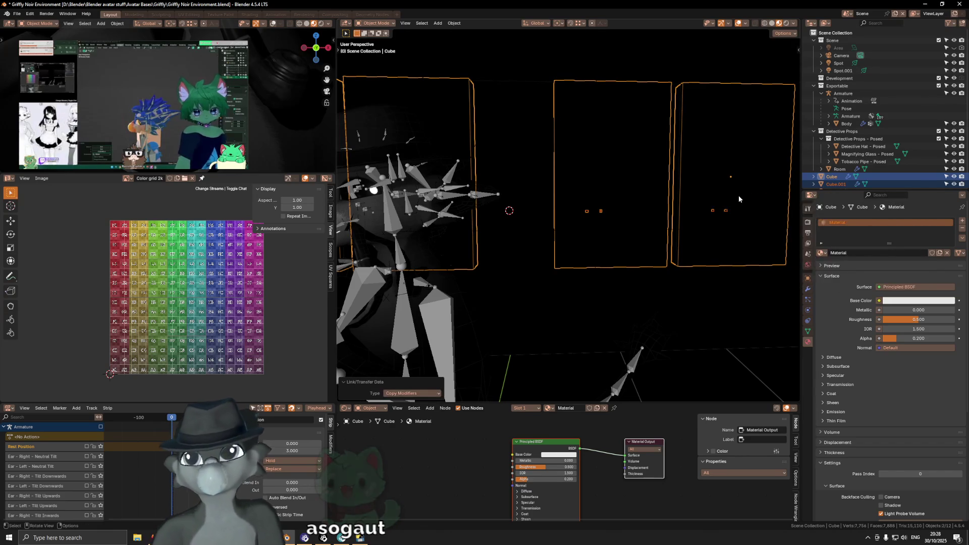
Show the N sidebar and select the Cube.001 slat to view its transforms.
ctrl+click(836, 184)
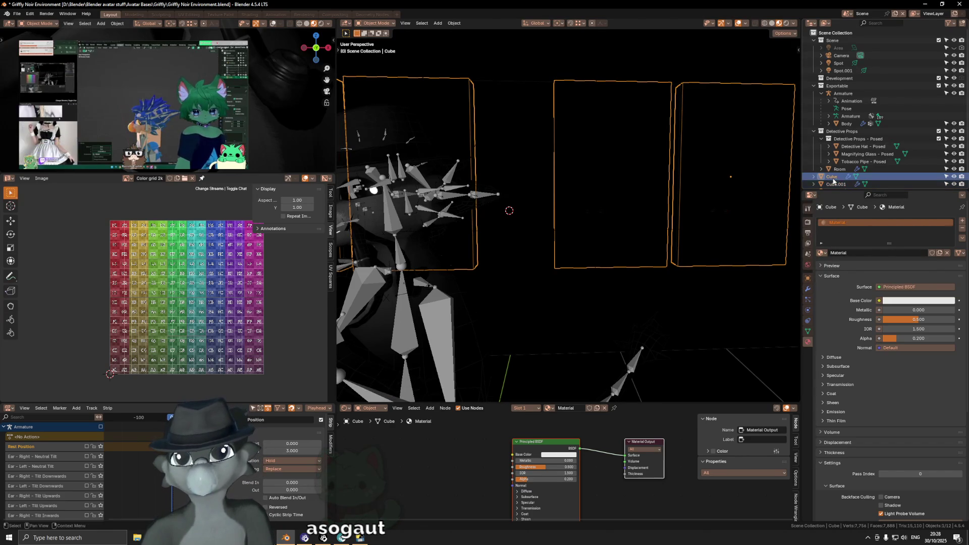
middle_drag(728, 190, 634, 175)
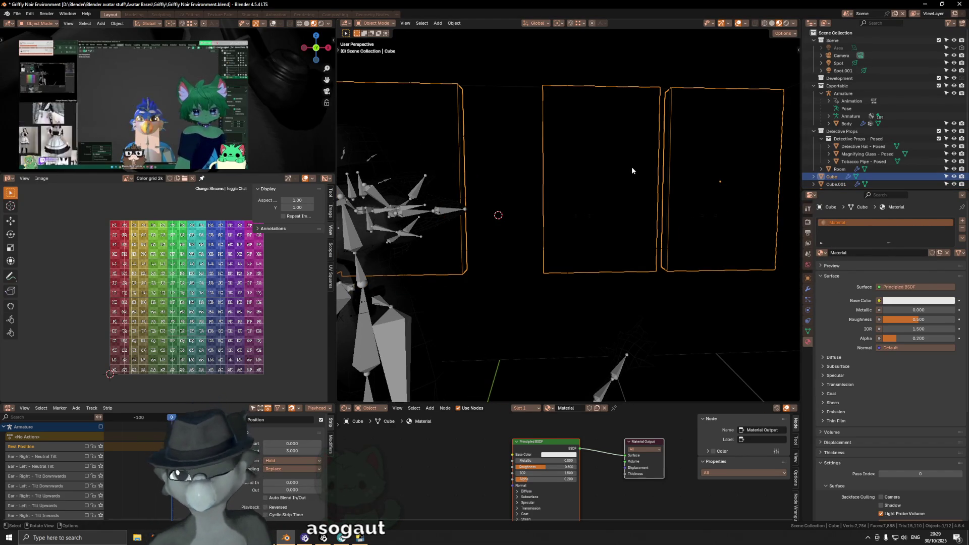
key(n)
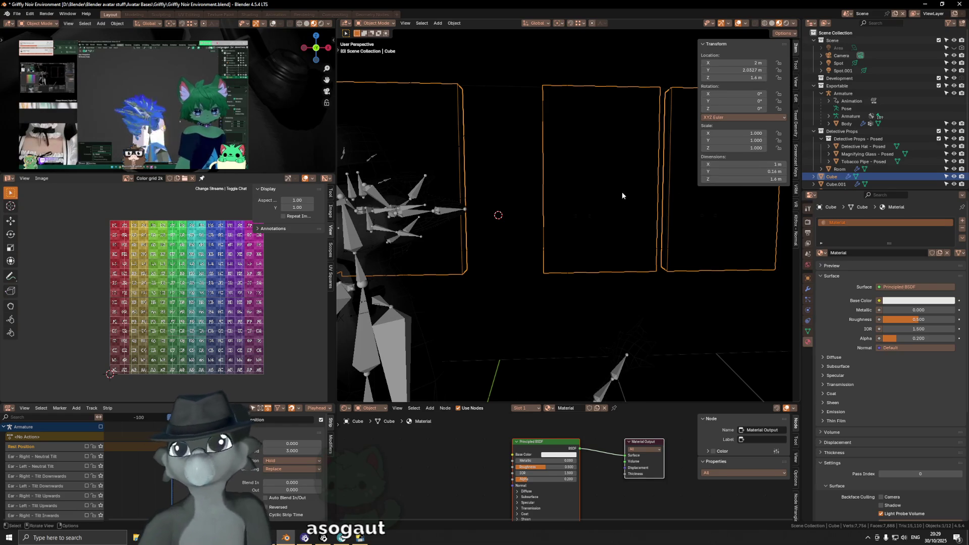
middle_drag(639, 189, 650, 193)
click(744, 212)
middle_drag(744, 212, 674, 214)
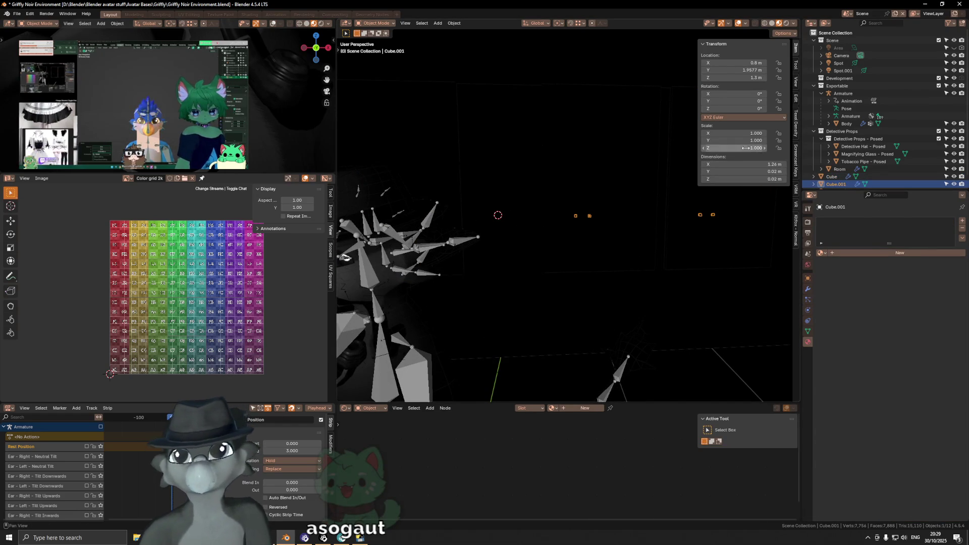
Set Cube.001's X dimension to 1 m in the sidebar.
click(756, 165)
text(1)
key(Return)
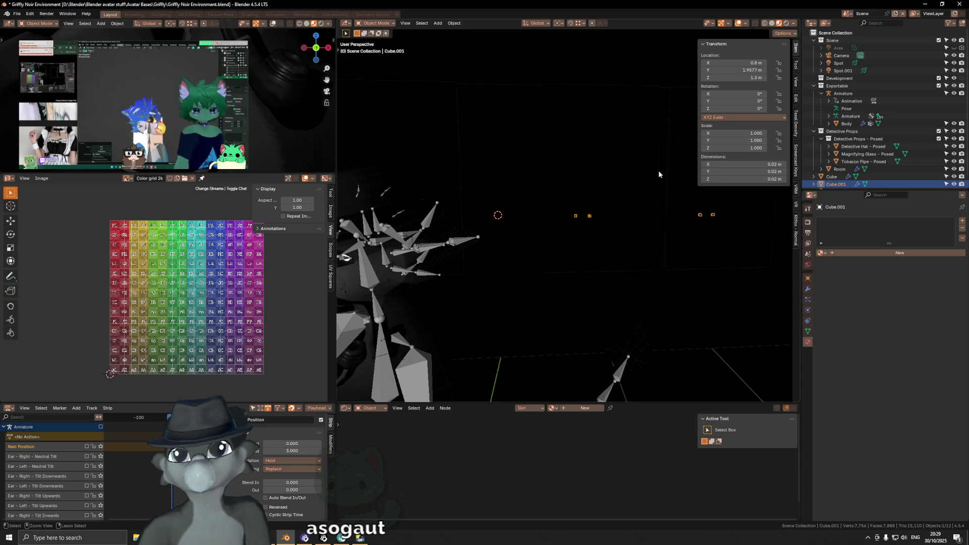
mouse_move(646, 207)
middle_down()
mouse_move(630, 214)
mouse_move(601, 201)
middle_up()
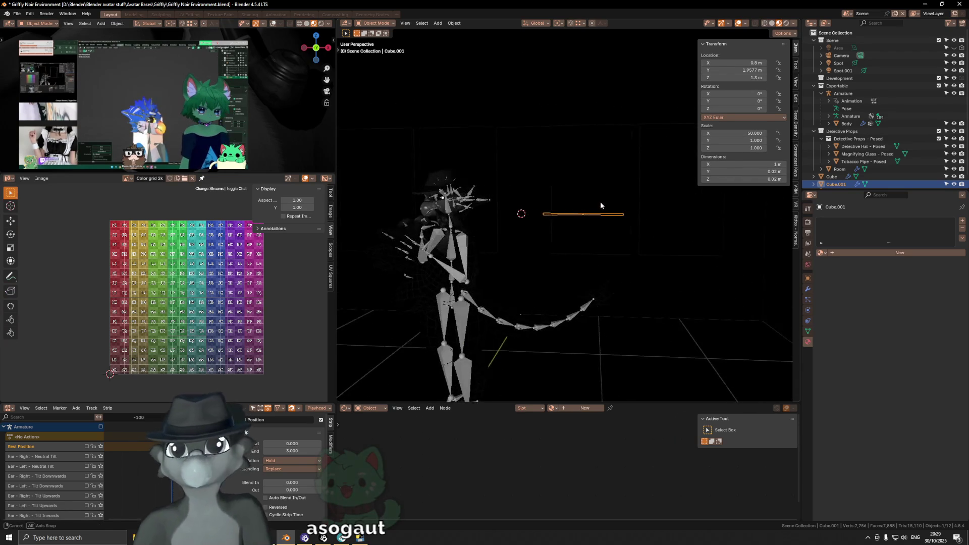
click(607, 232)
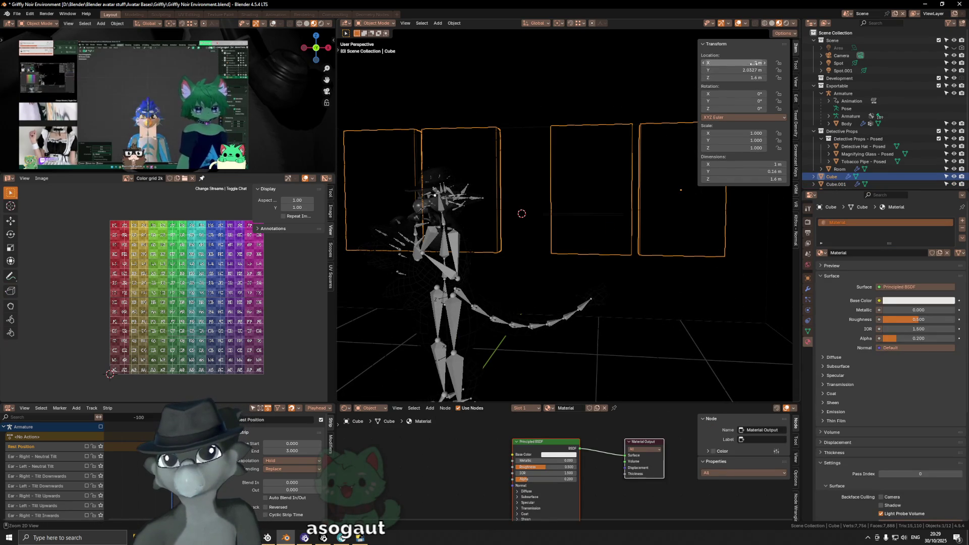
click(836, 184)
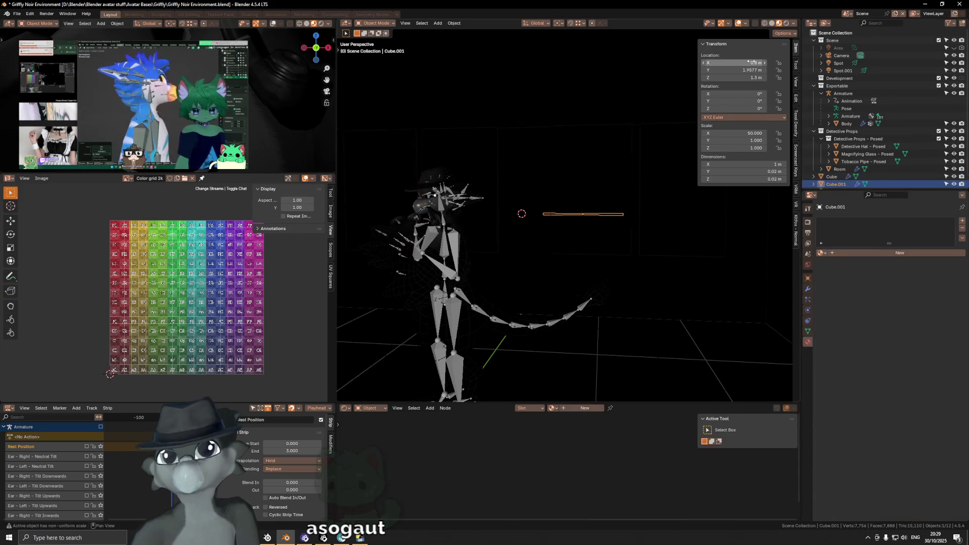
middle_drag(664, 208, 485, 237)
middle_drag(475, 236, 618, 212)
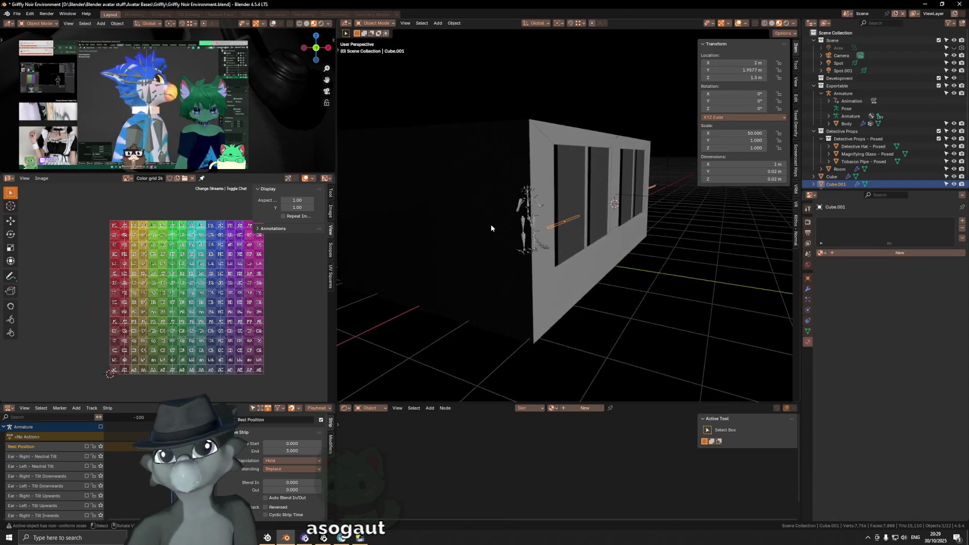
Apply the slat's scale and enter Edit Mode on its mesh.
key(ctrl+a)
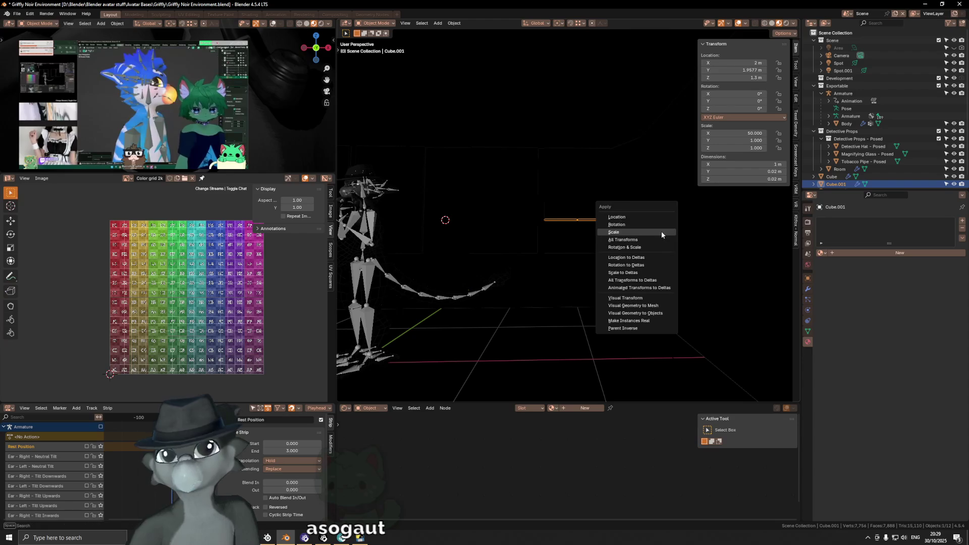
click(661, 230)
mouse_move(620, 226)
middle_down()
mouse_move(575, 244)
mouse_move(577, 234)
middle_up()
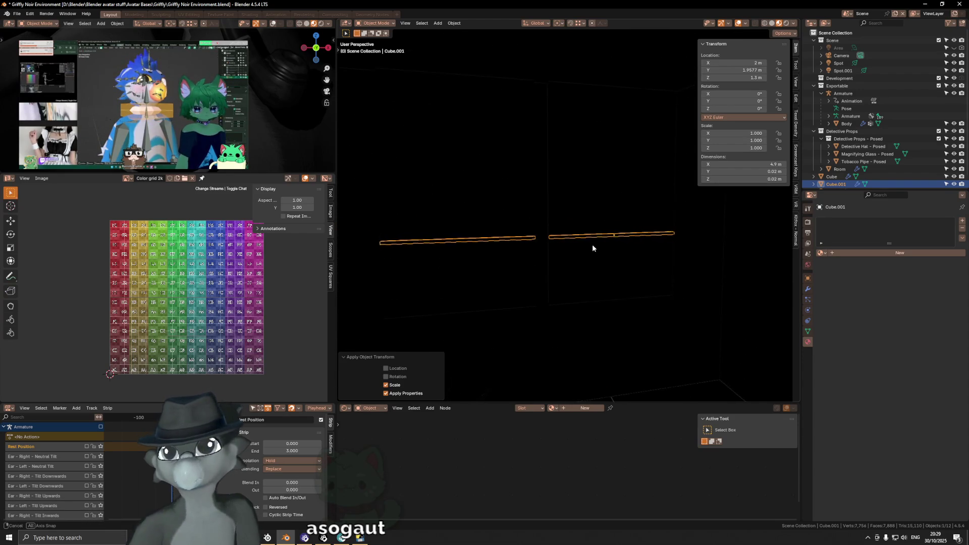
key(s)
key(x)
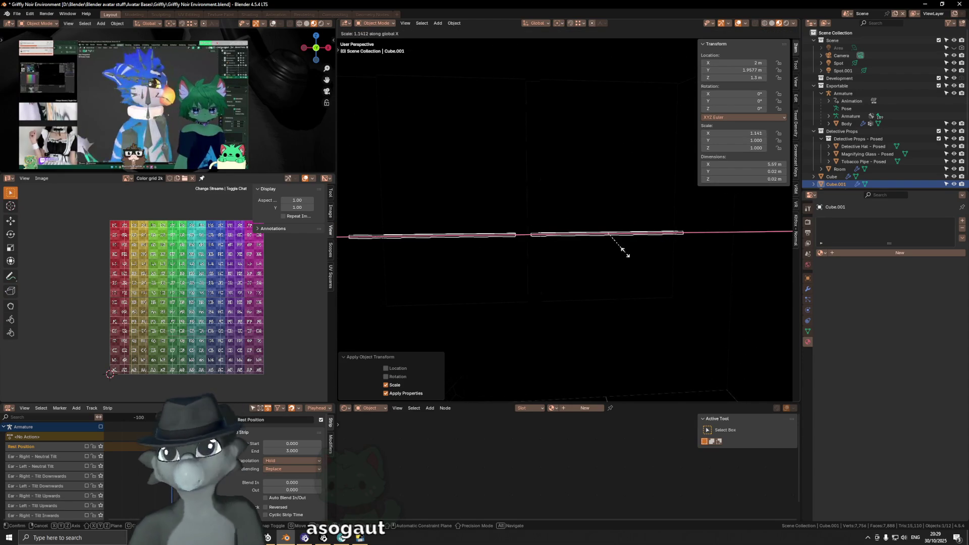
key(Escape)
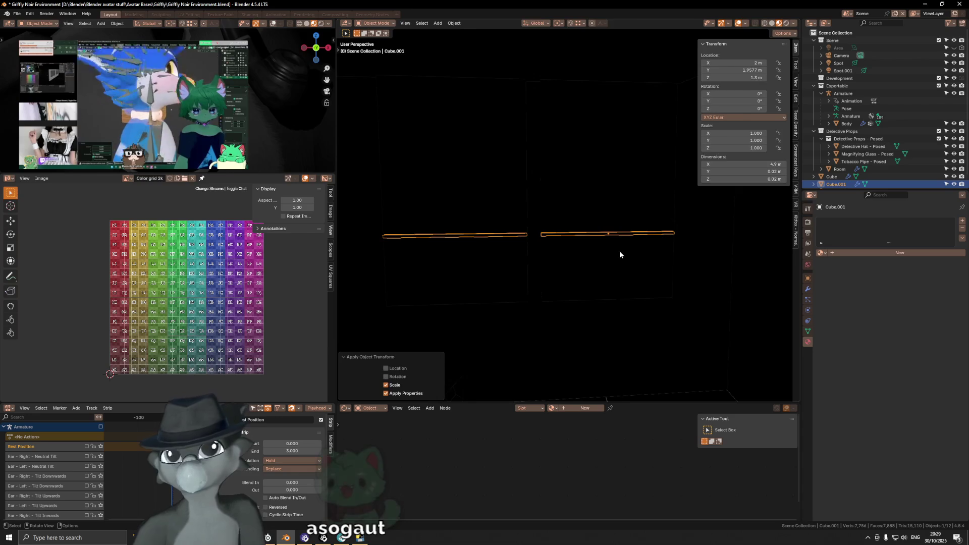
key(Tab)
Shorten the slat mesh to 0.9468 along X.
key(s)
key(x)
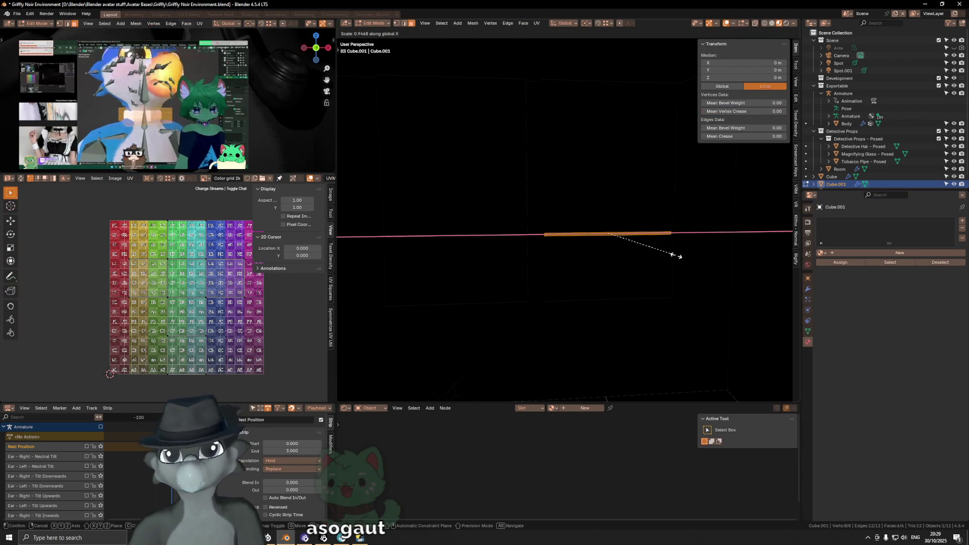
click(676, 255)
middle_drag(665, 254, 671, 247)
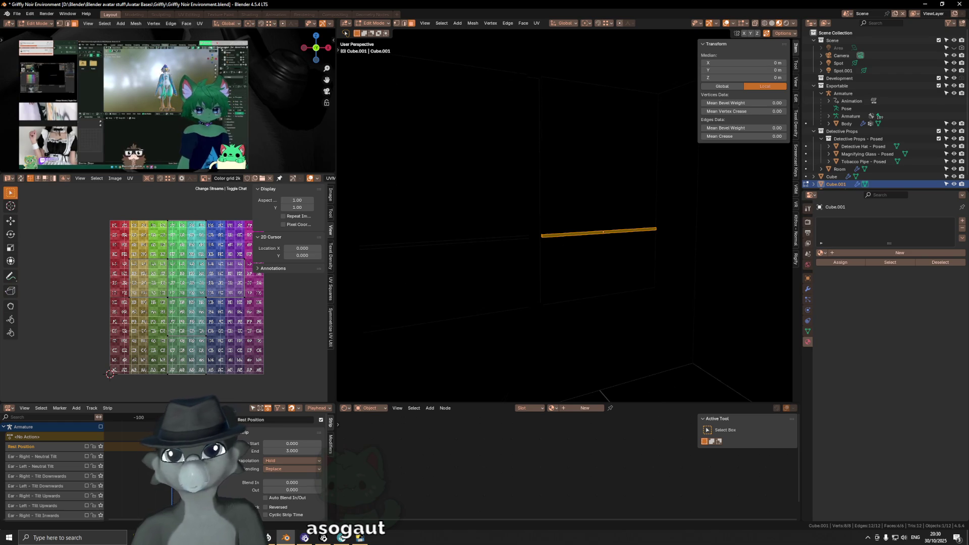
scroll(606, 237, up, 2)
key(z)
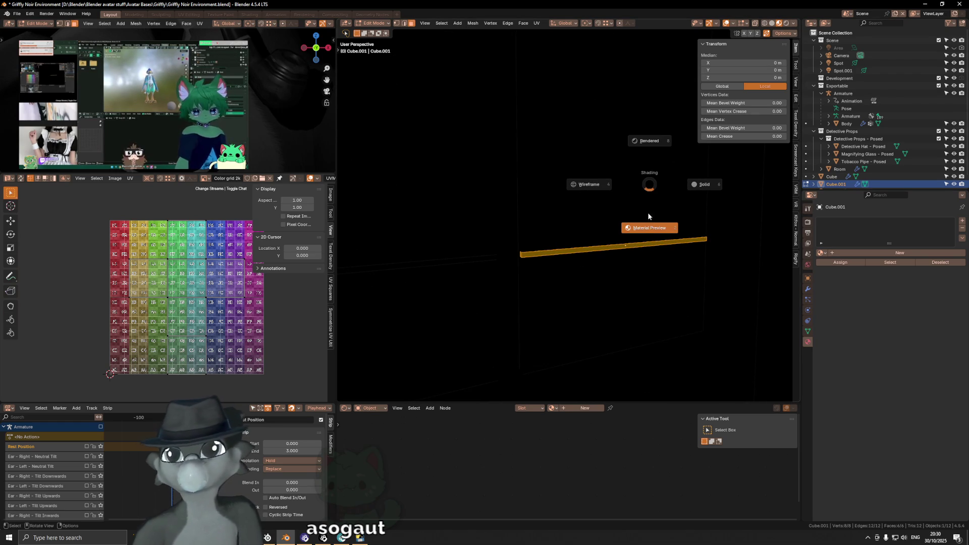
key(Escape)
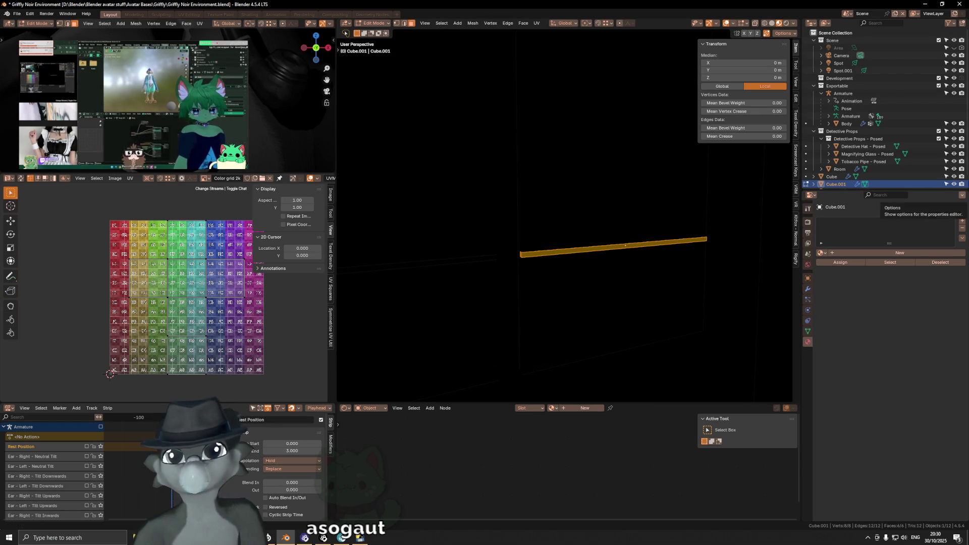
Hide the Cube object and stretch the bar slightly along X.
click(954, 176)
middle_drag(723, 270, 689, 274)
key(s)
key(x)
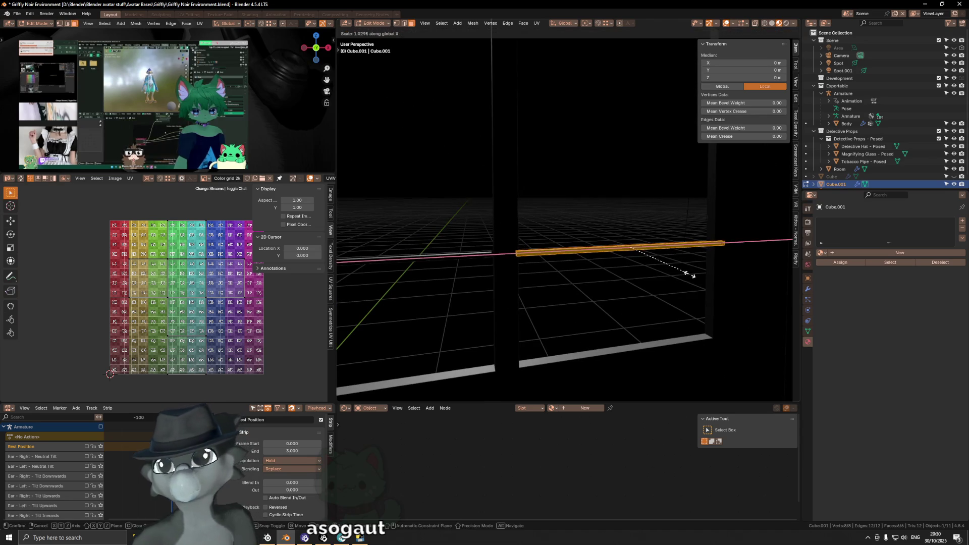
click(687, 271)
mouse_move(541, 281)
middle_down()
mouse_move(530, 287)
mouse_move(530, 273)
mouse_move(593, 264)
middle_up()
scroll(526, 275, down, 2)
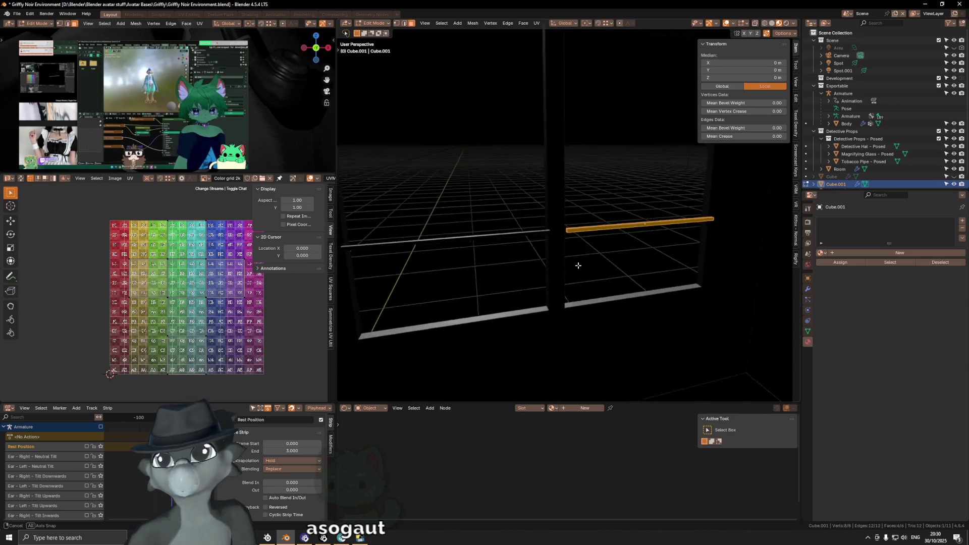
middle_drag(594, 264, 592, 270)
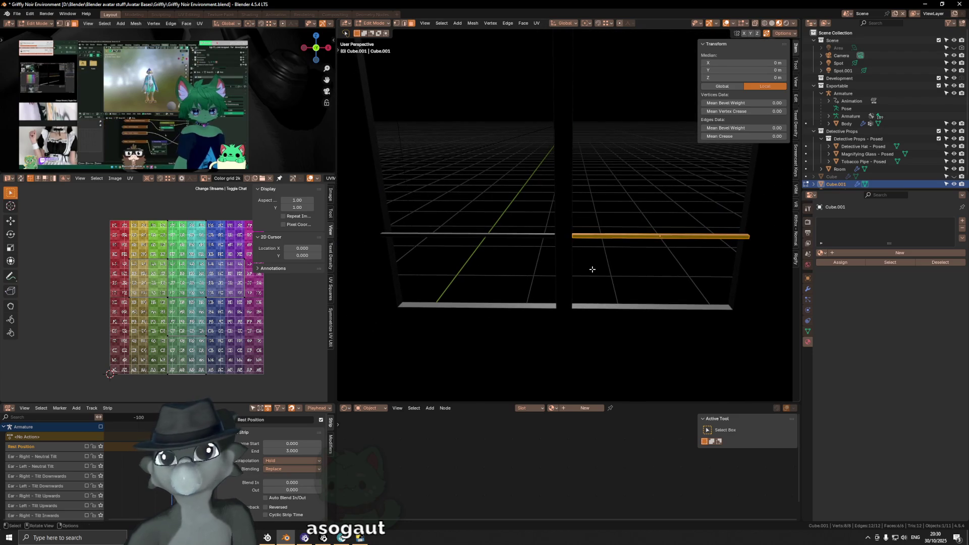
Set the Array's constant offset Distance X to -1.1 m and turn off Relative Offset.
click(808, 290)
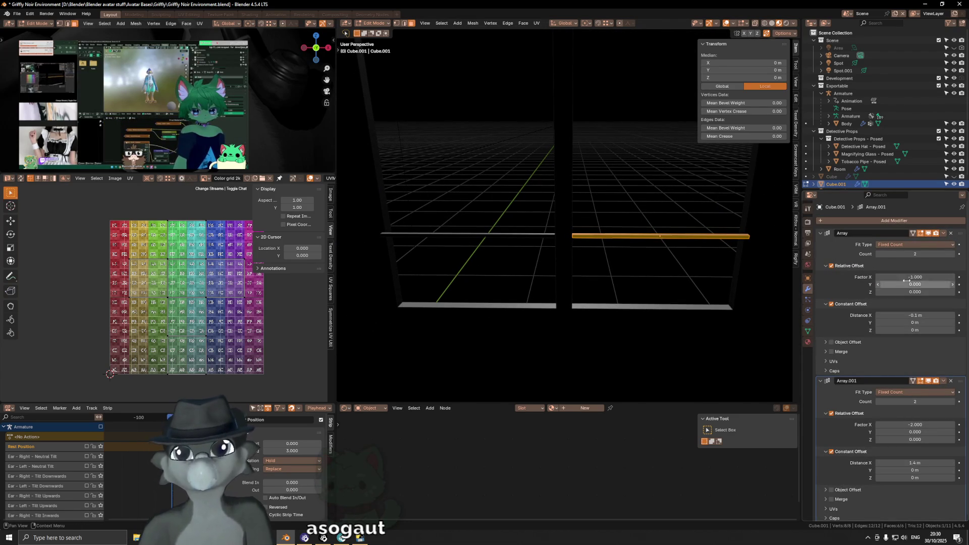
drag(884, 315, 884, 315)
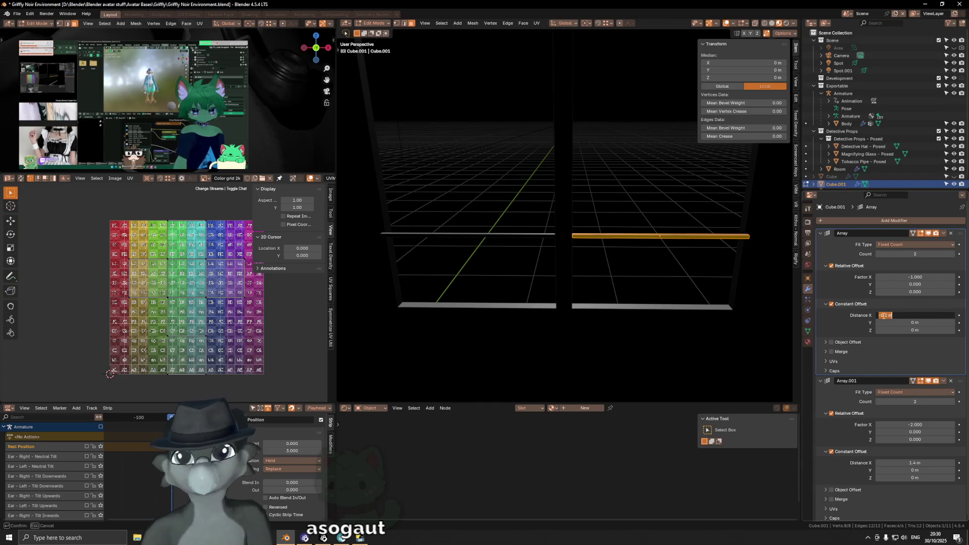
text(-1.1)
key(Return)
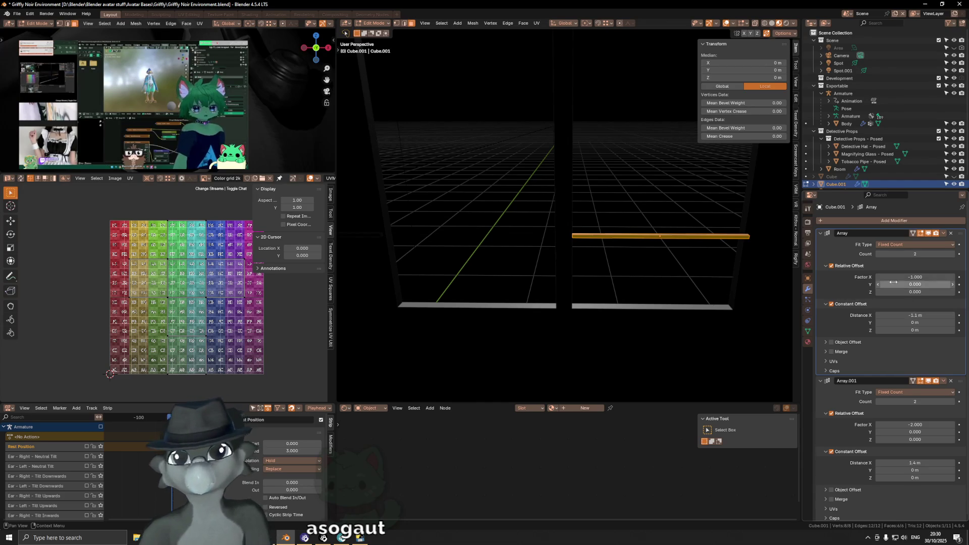
click(835, 266)
middle_drag(602, 257, 606, 255)
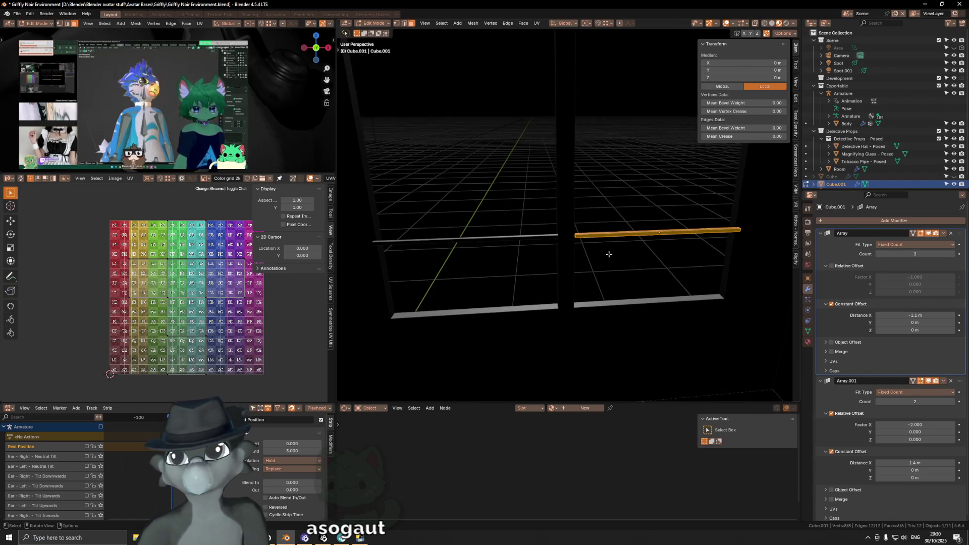
Stretch the bar by 1.04 along X.
key(s)
key(x)
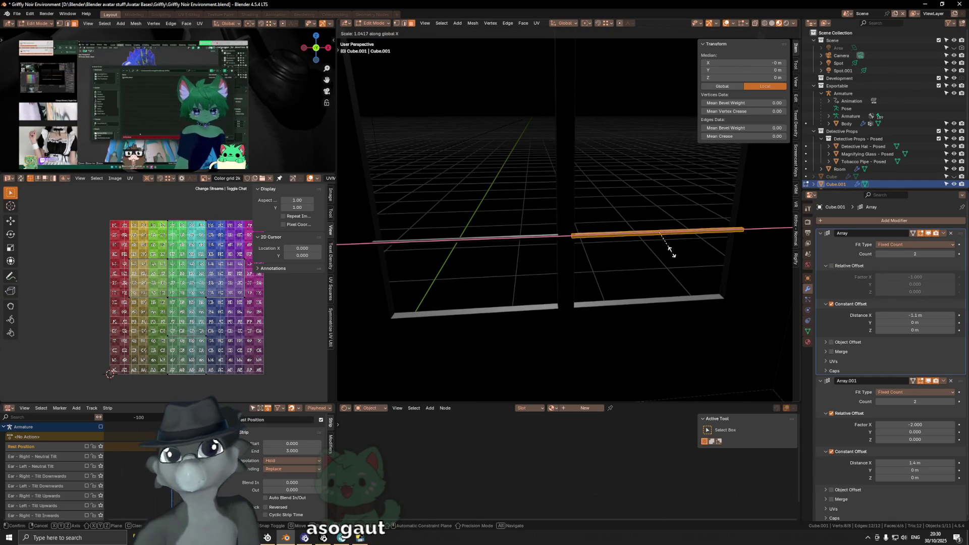
text(1)
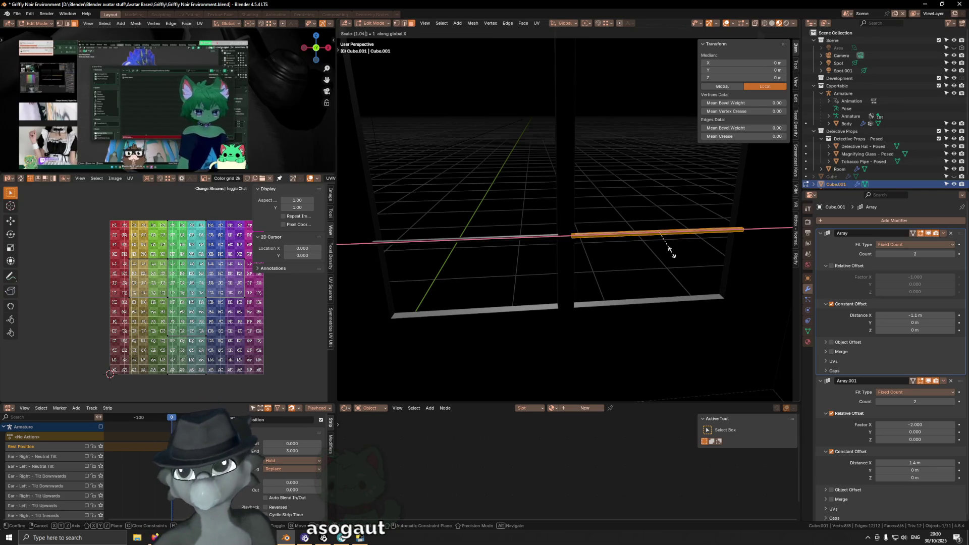
key(Return)
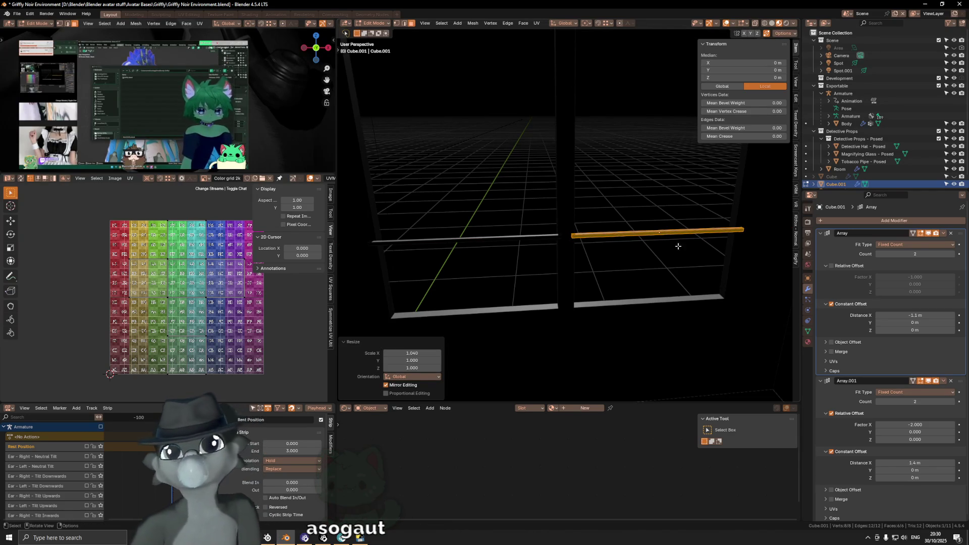
middle_drag(673, 251, 750, 237)
Halve the bar's height with a 0.5 scale along Z.
key(s)
key(z)
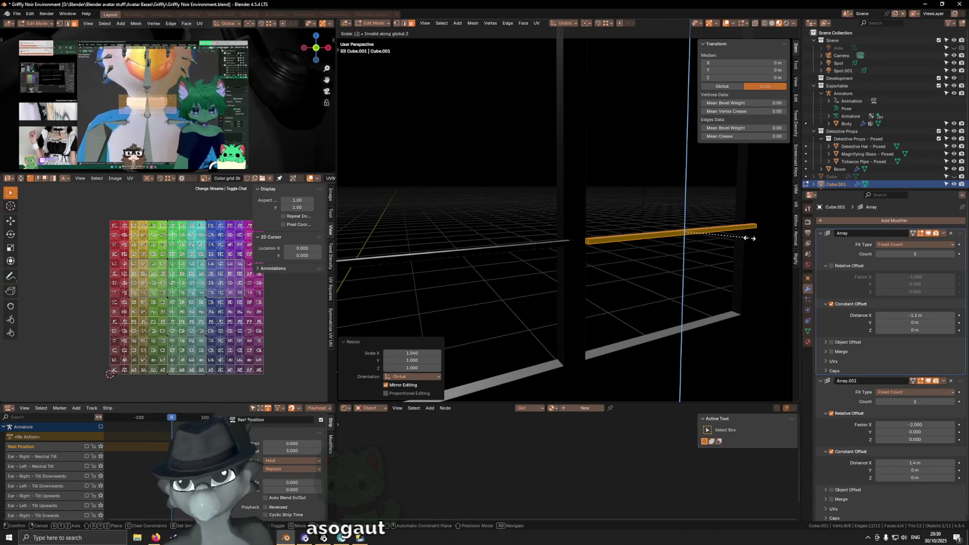
text(.5)
key(Return)
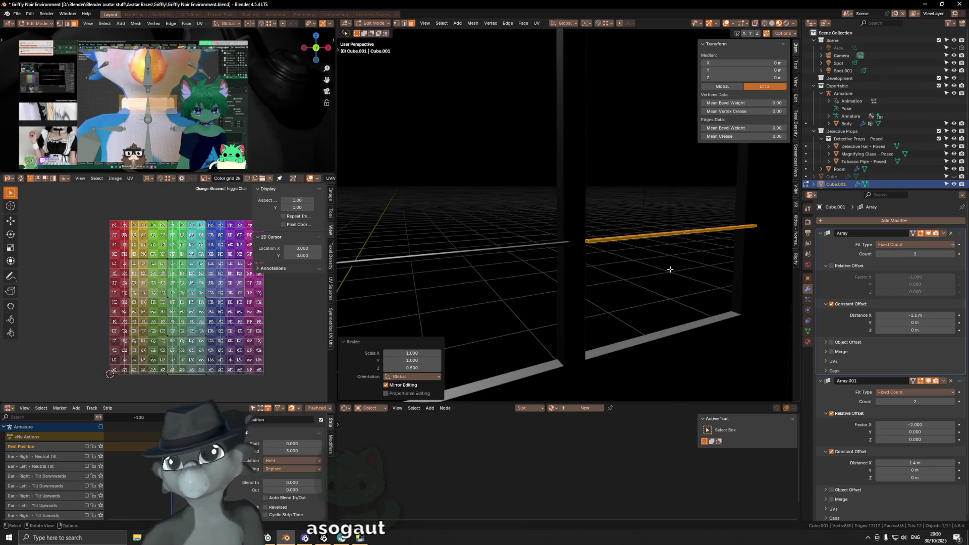
scroll(670, 268, down, 3)
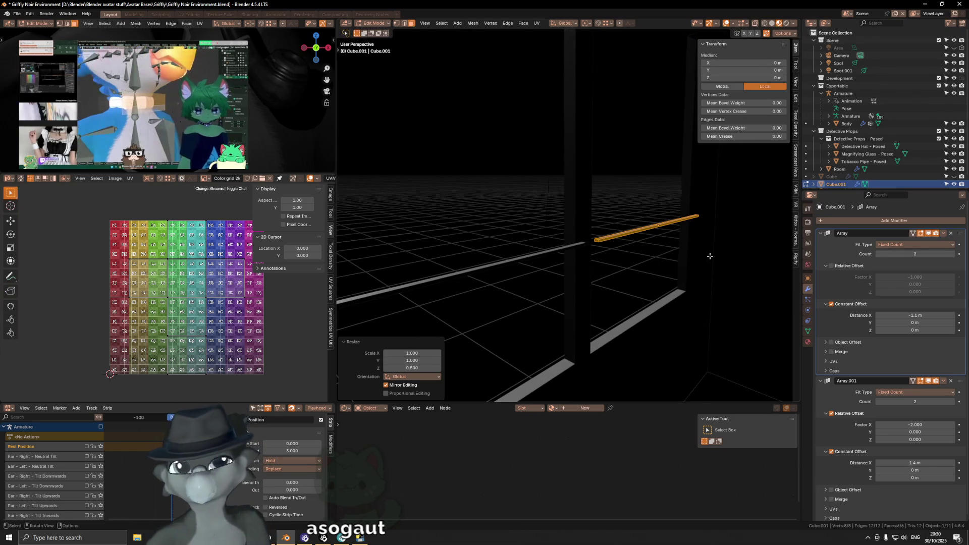
middle_drag(717, 255, 698, 286)
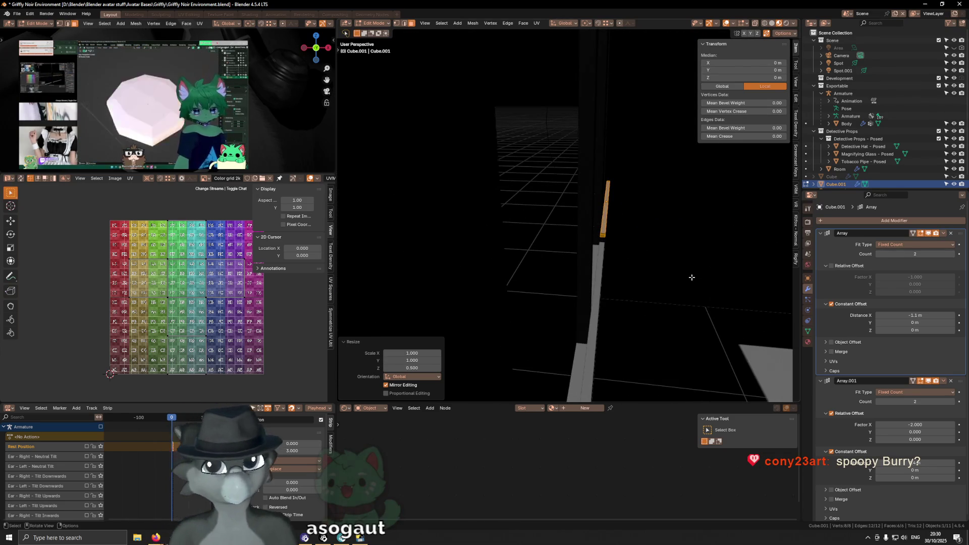
key(s)
key(y)
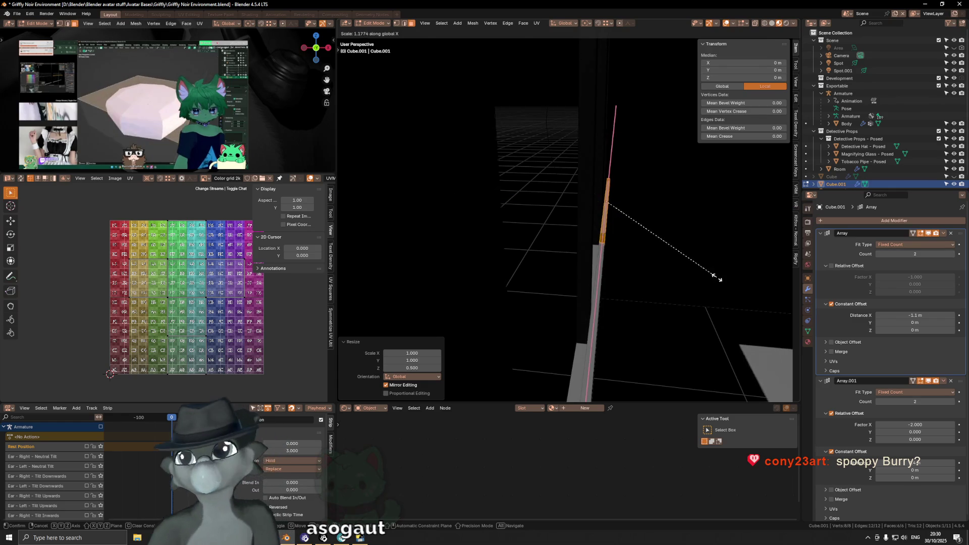
key(Escape)
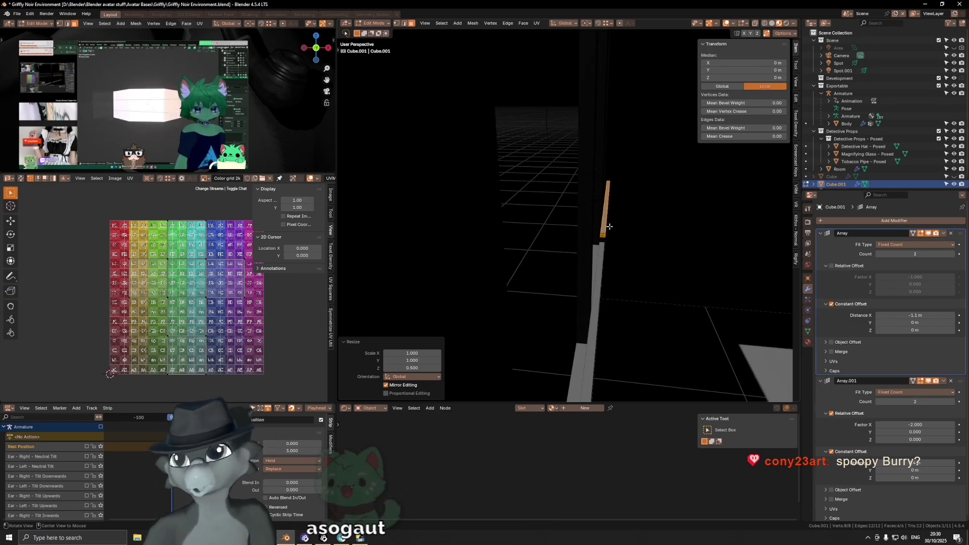
middle_drag(602, 226, 587, 233)
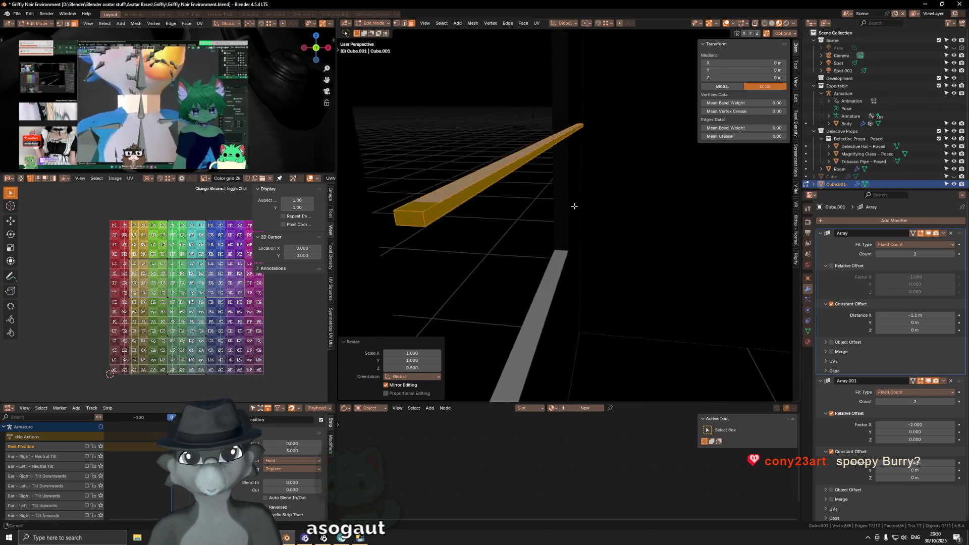
Scale the Cube.001 bar 1.4 along Y to make it wider.
scroll(534, 209, down, 2)
scroll(531, 207, down, 4)
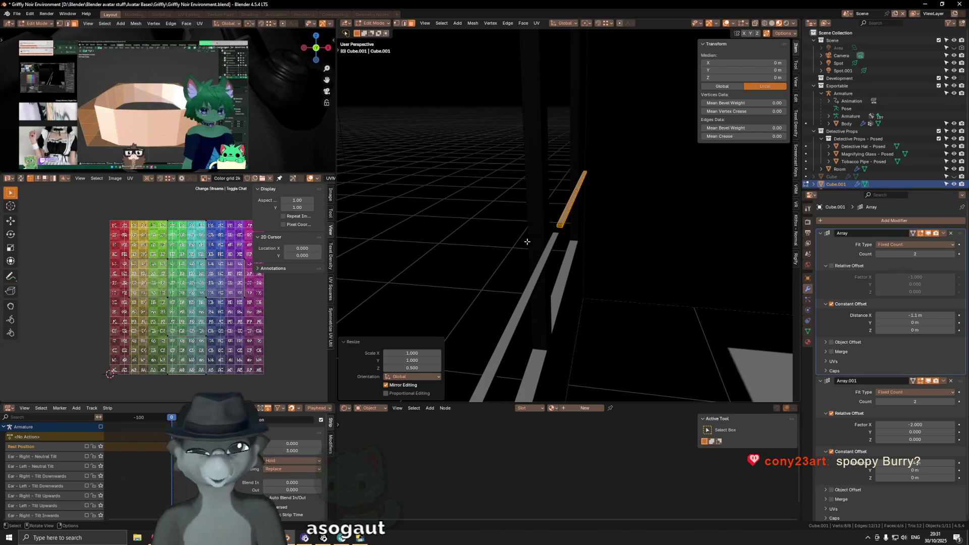
middle_drag(517, 217, 592, 208)
key(s)
key(y)
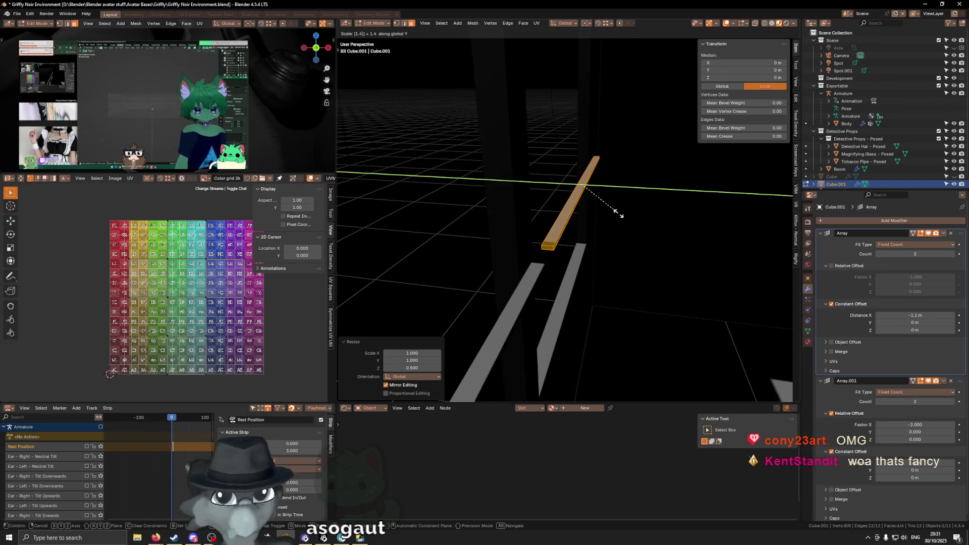
key(Escape)
key(s)
key(y)
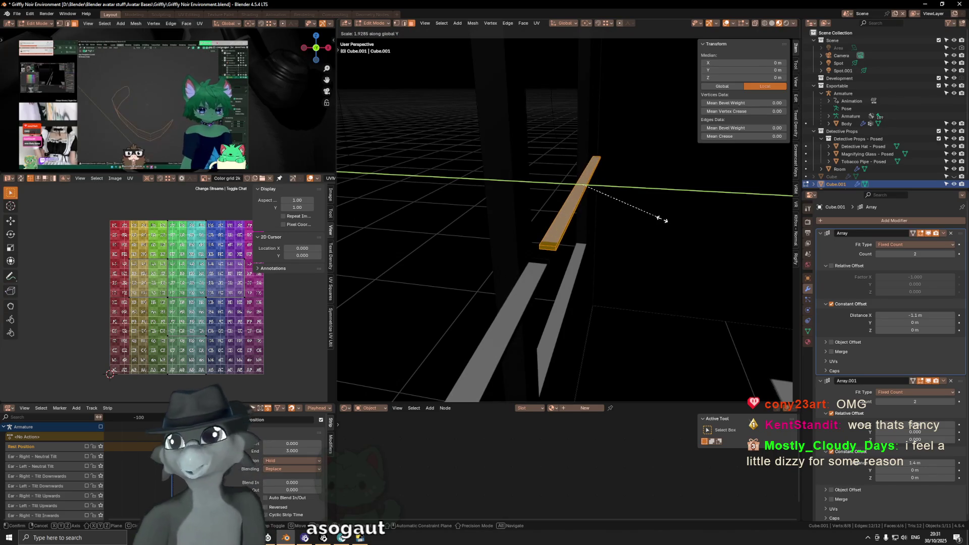
text(1.4)
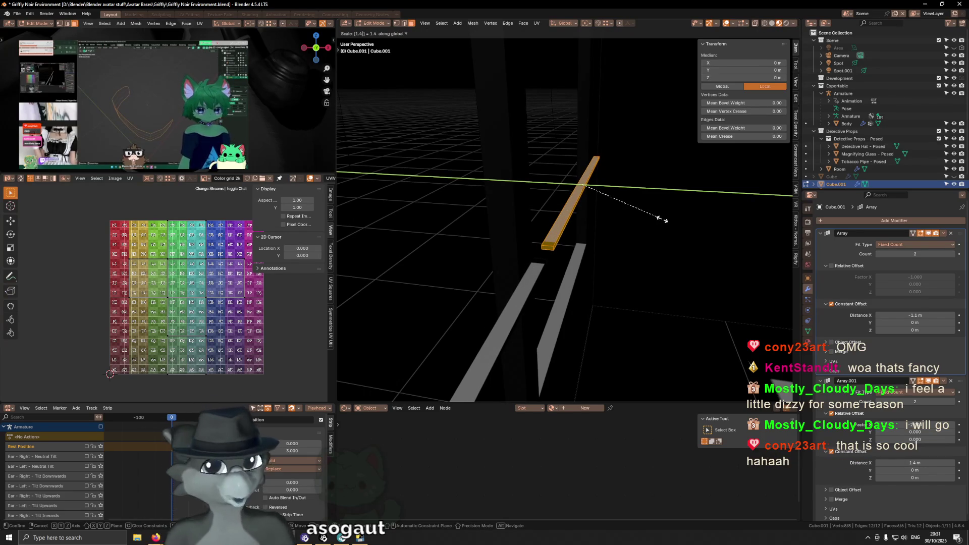
key(BackSpace)
text(6)
key(Return)
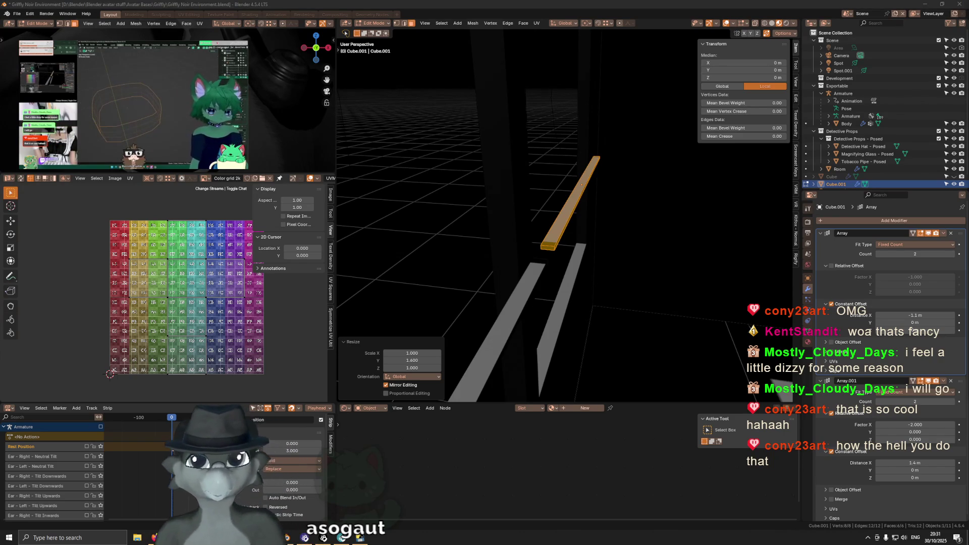
key(super+v)
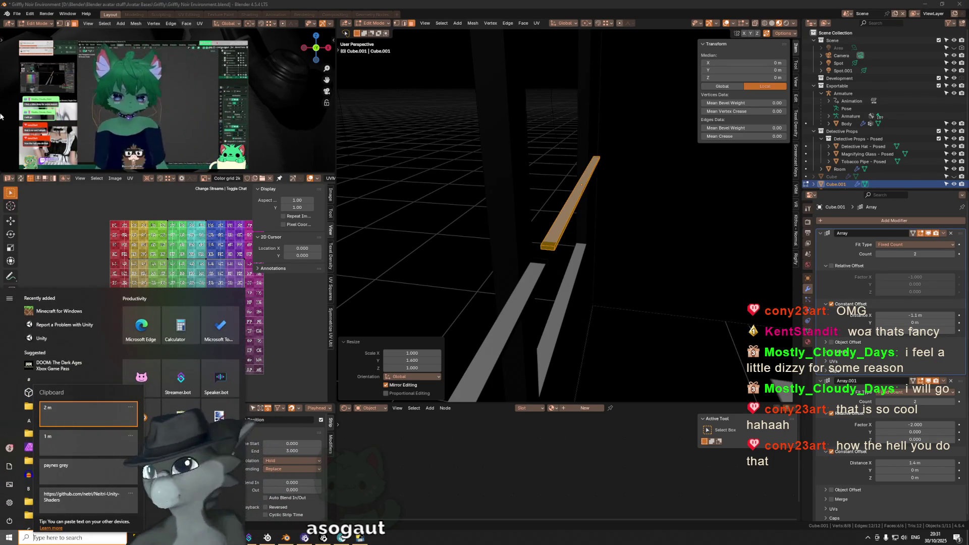
click(68, 499)
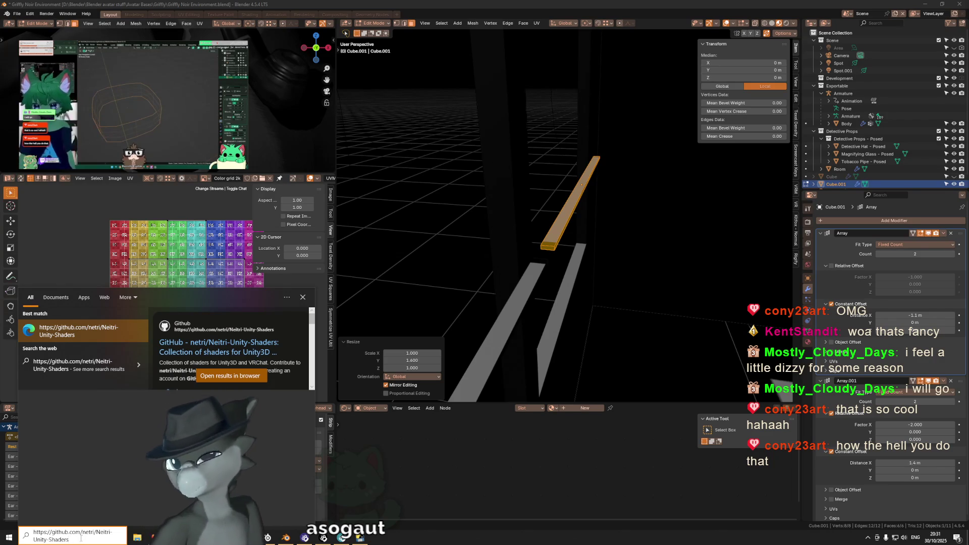
drag(70, 540, 2, 527)
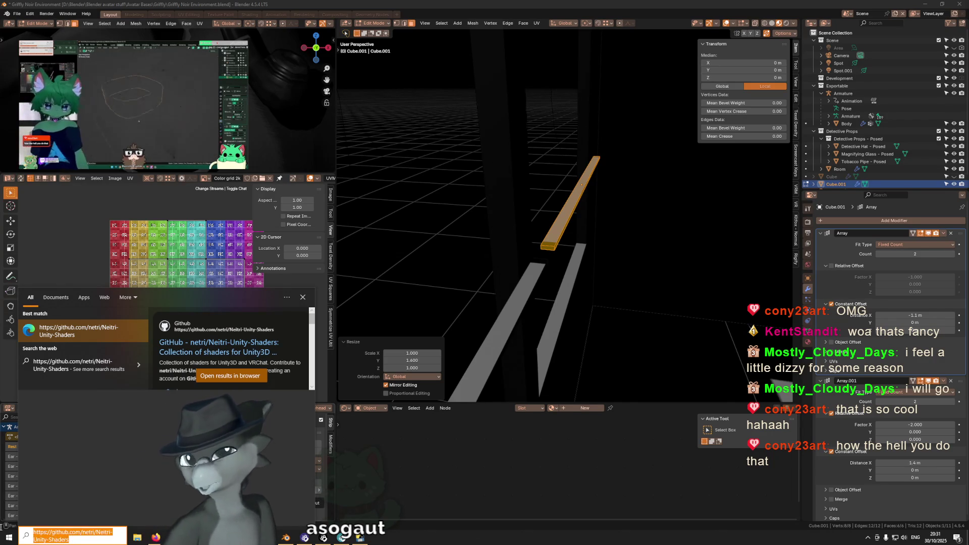
key(BackSpace)
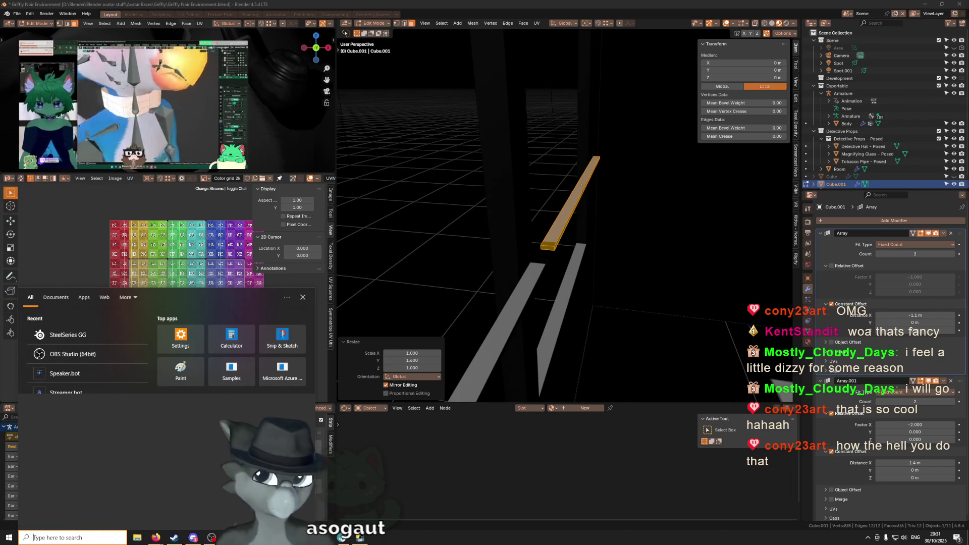
key(Escape)
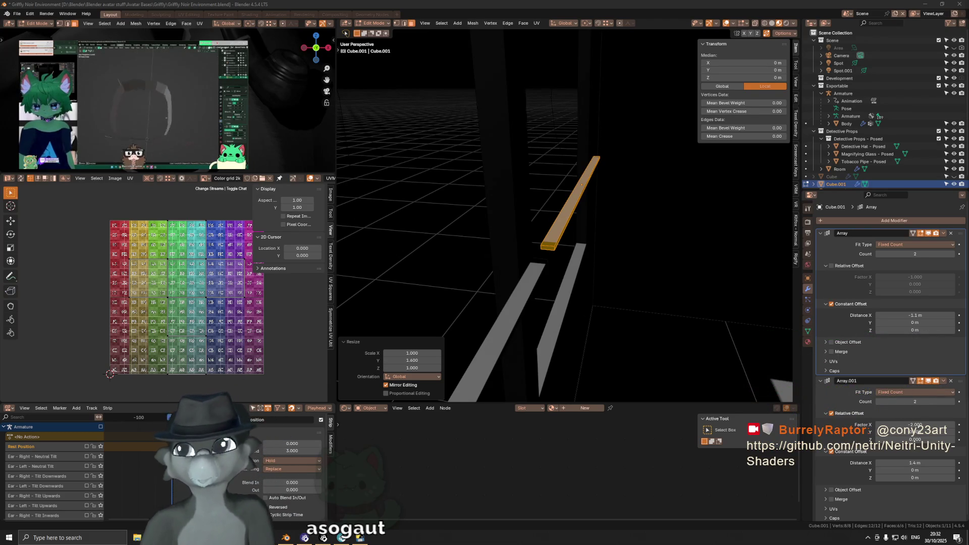
Add a new Array modifier to the bar and move it to the top of the modifier stack.
mouse_move(569, 239)
middle_down()
mouse_move(586, 214)
mouse_move(644, 231)
middle_up()
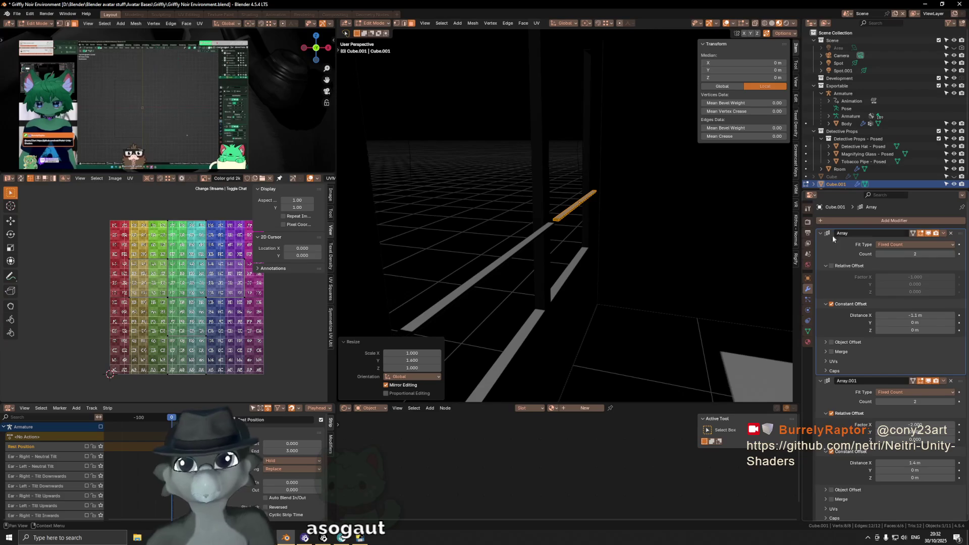
ctrl+click(819, 233)
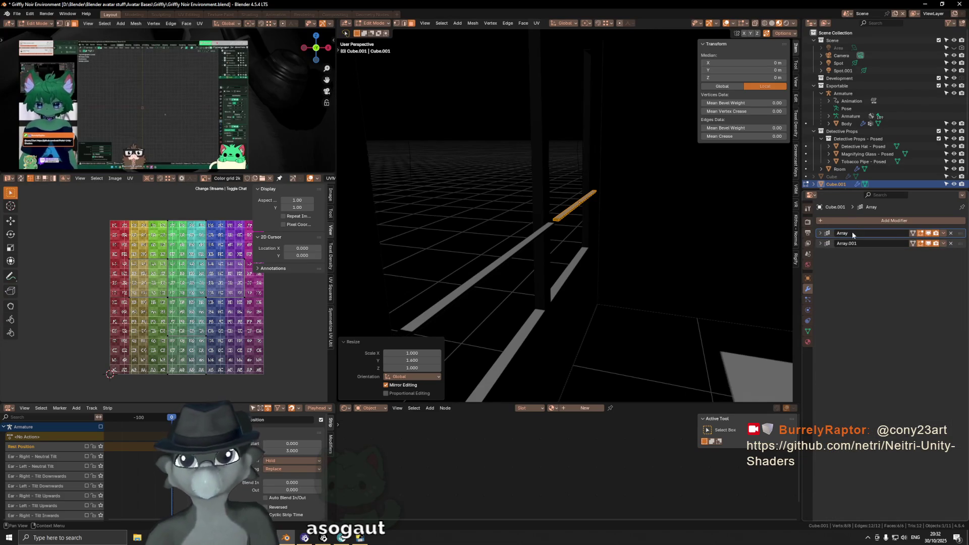
click(863, 219)
text(arra)
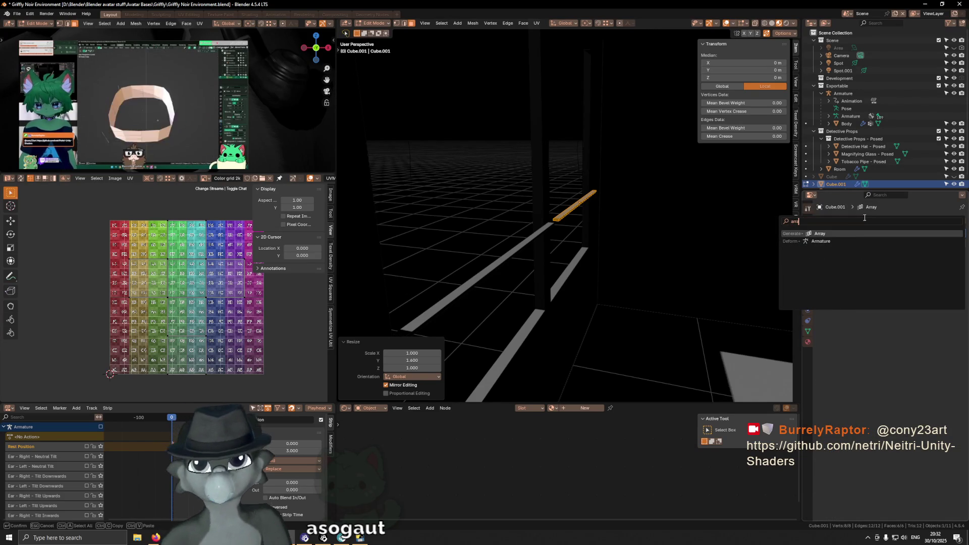
key(Return)
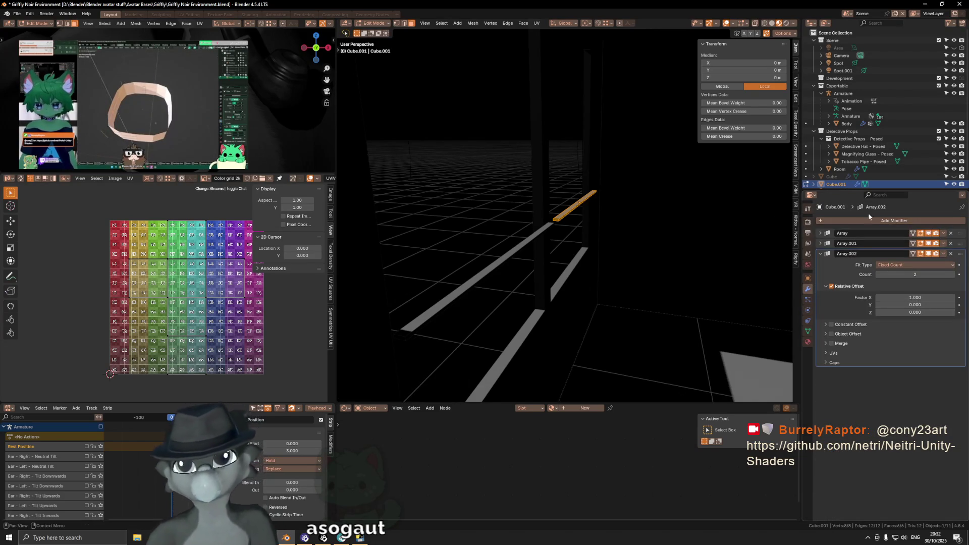
drag(962, 255, 945, 235)
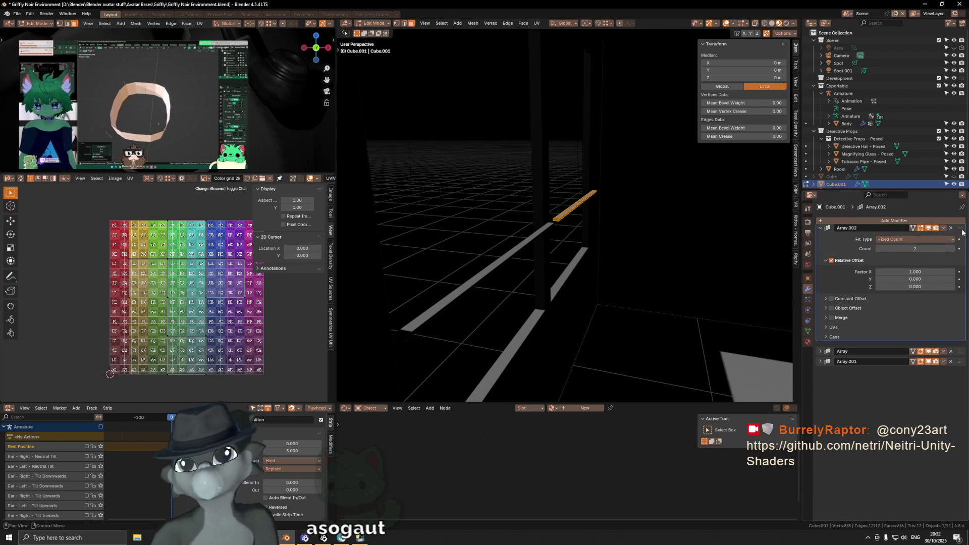
Switch the new array to constant offset with 20 copies, X distance 0 and Z 0.1 m.
click(832, 266)
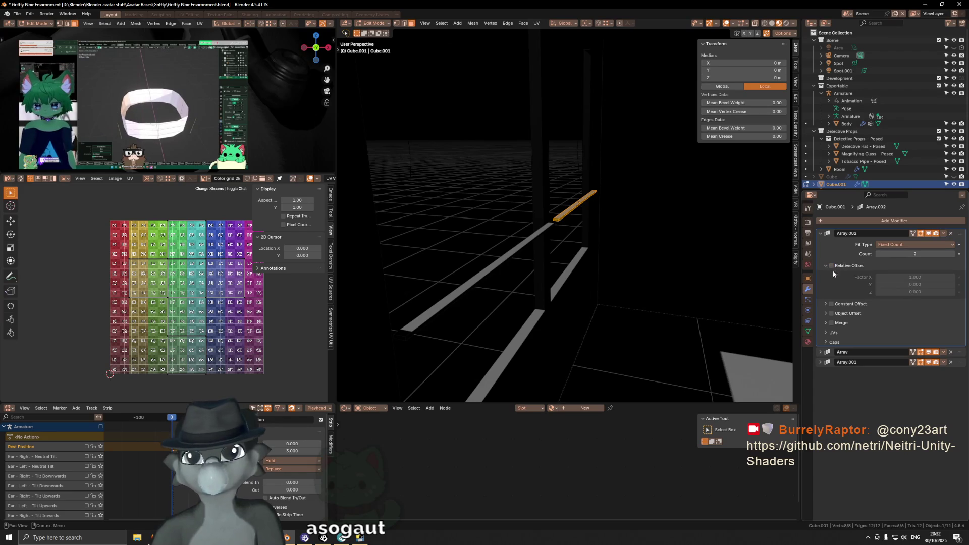
click(831, 304)
click(869, 303)
click(878, 253)
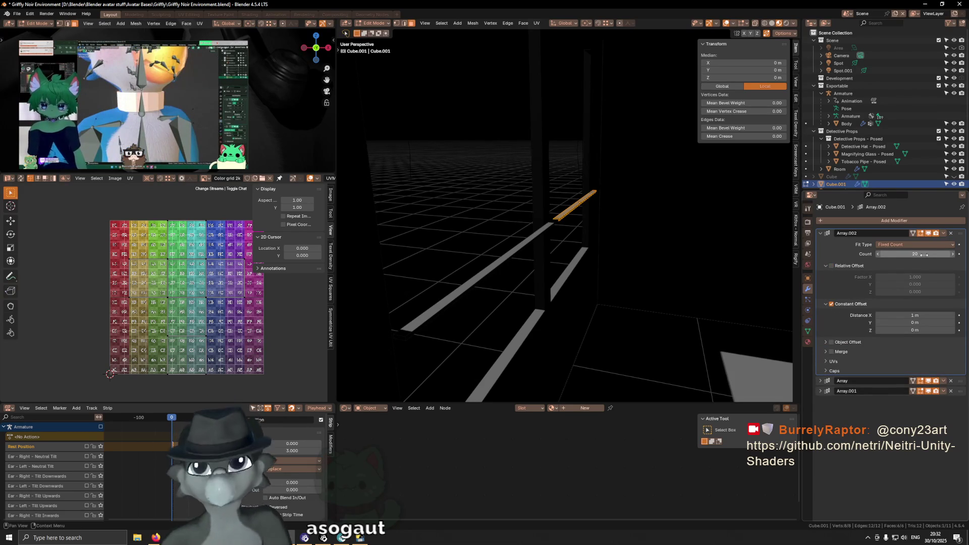
click(899, 313)
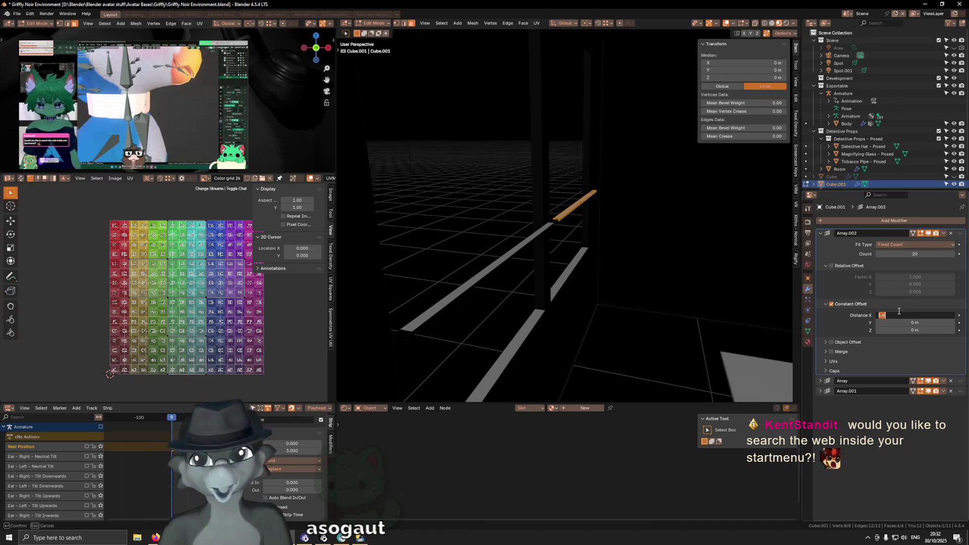
text(0)
key(Tab)
key(Tab)
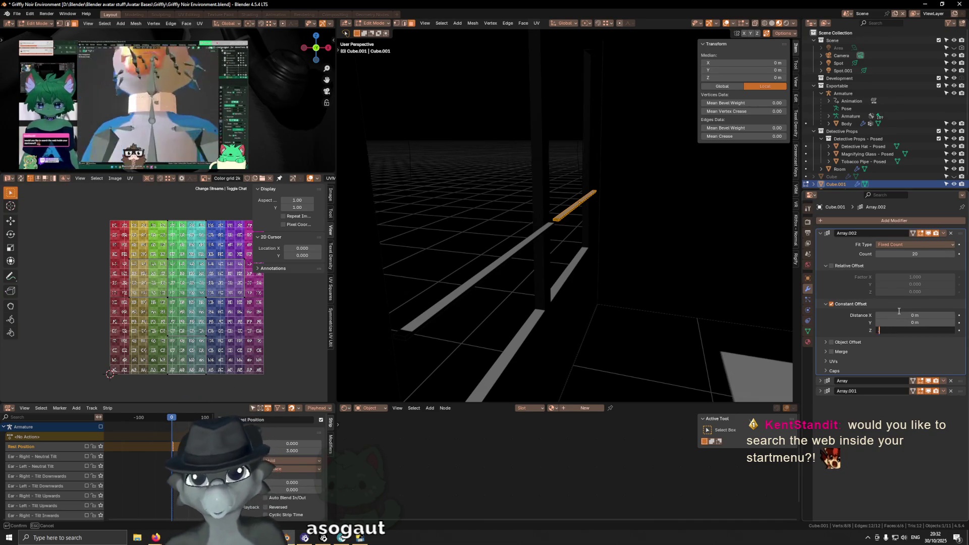
text(0.1)
key(Return)
Tighten the vertical spacing to 0.04 m, then settle on 0.06 m.
mouse_move(475, 229)
middle_down()
mouse_move(588, 233)
mouse_move(607, 223)
mouse_move(656, 238)
middle_up()
click(914, 330)
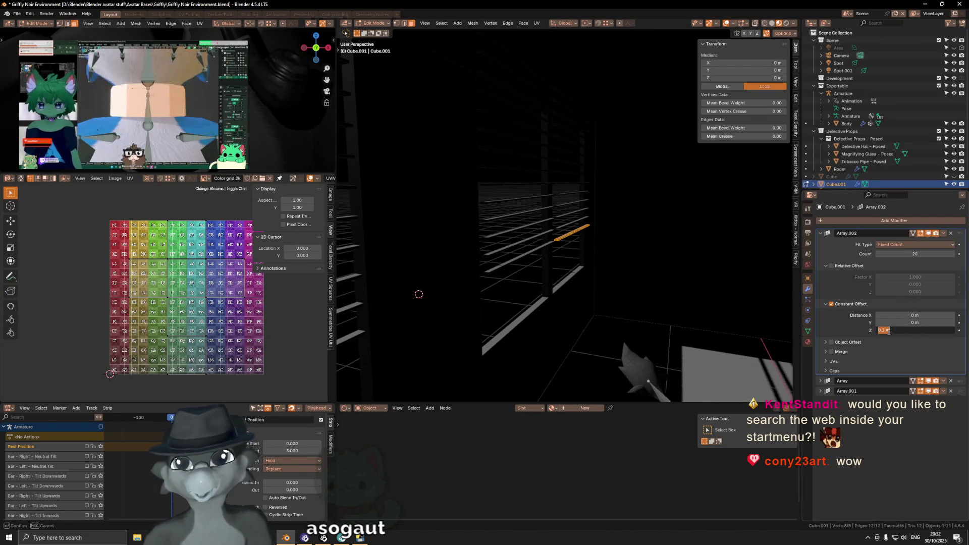
text(4)
key(Return)
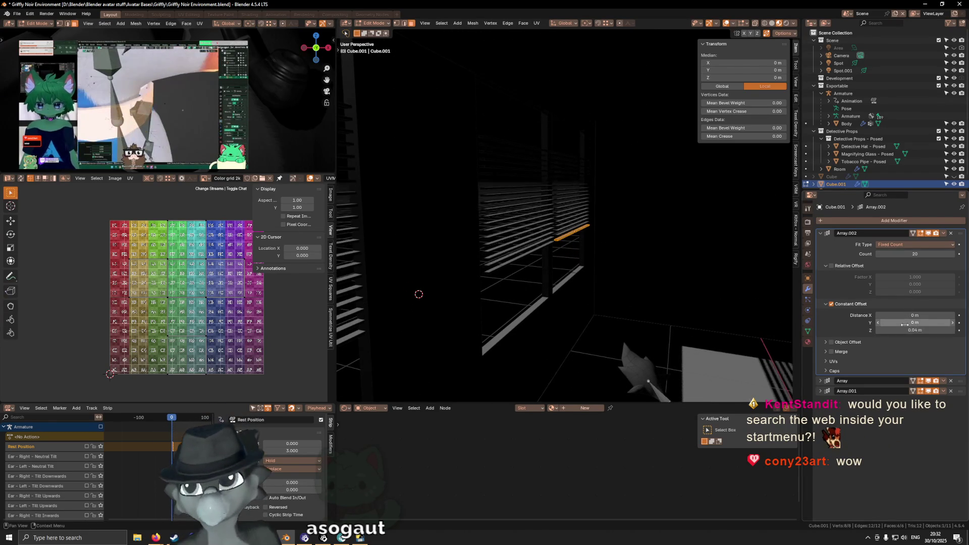
mouse_move(535, 263)
middle_down()
mouse_move(590, 259)
mouse_move(545, 258)
middle_up()
click(908, 330)
click(886, 330)
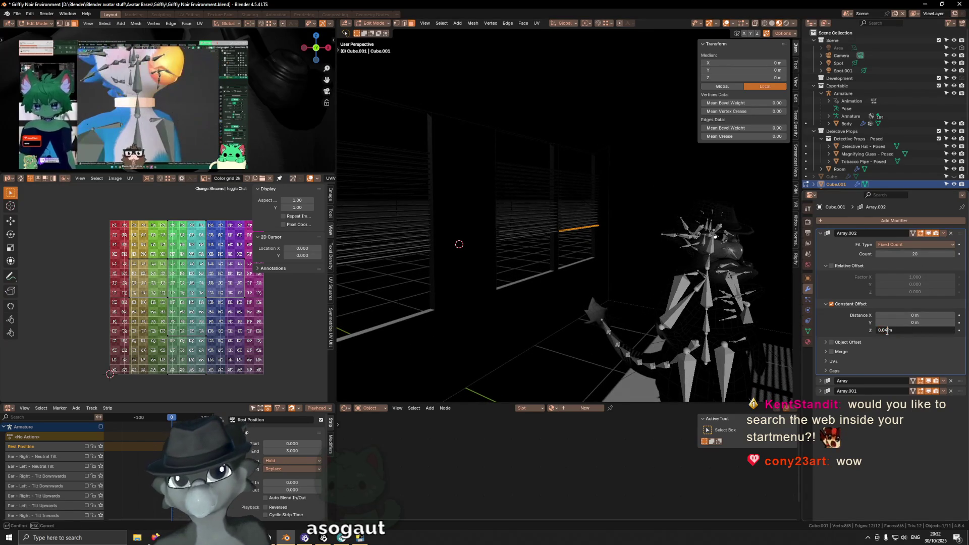
key(Return)
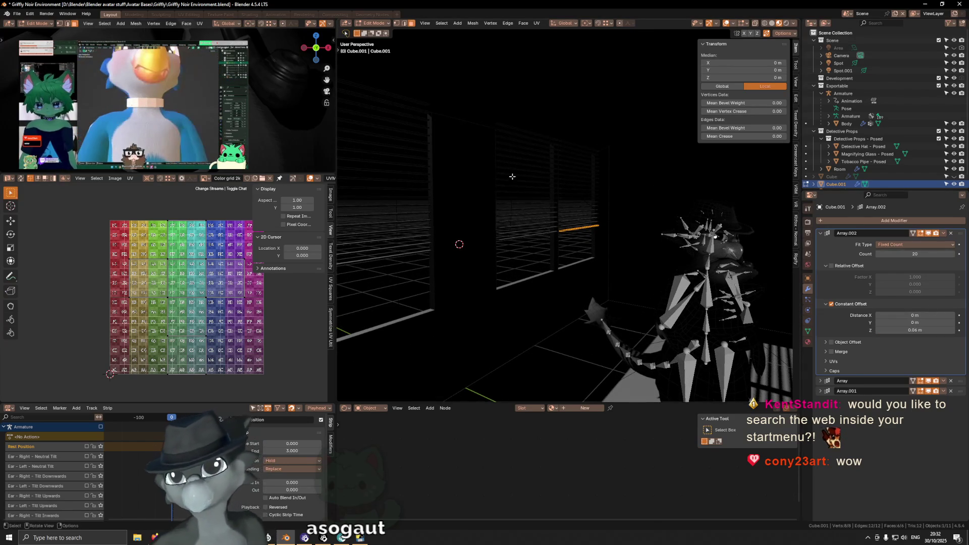
middle_drag(526, 173, 493, 252)
middle_drag(610, 206, 655, 213)
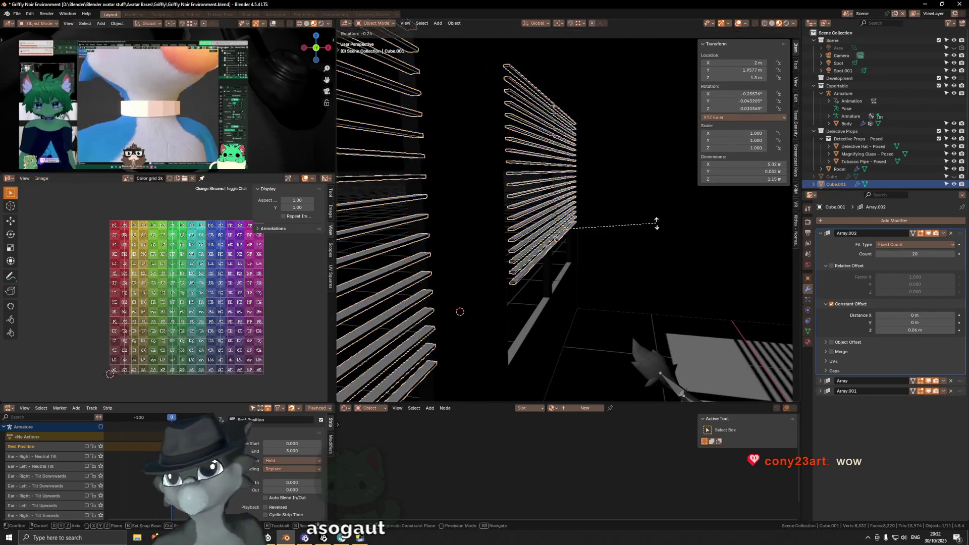
Tilt the bar geometry -30° around X, undoing a trial 0.4 m drop.
key(r)
key(x)
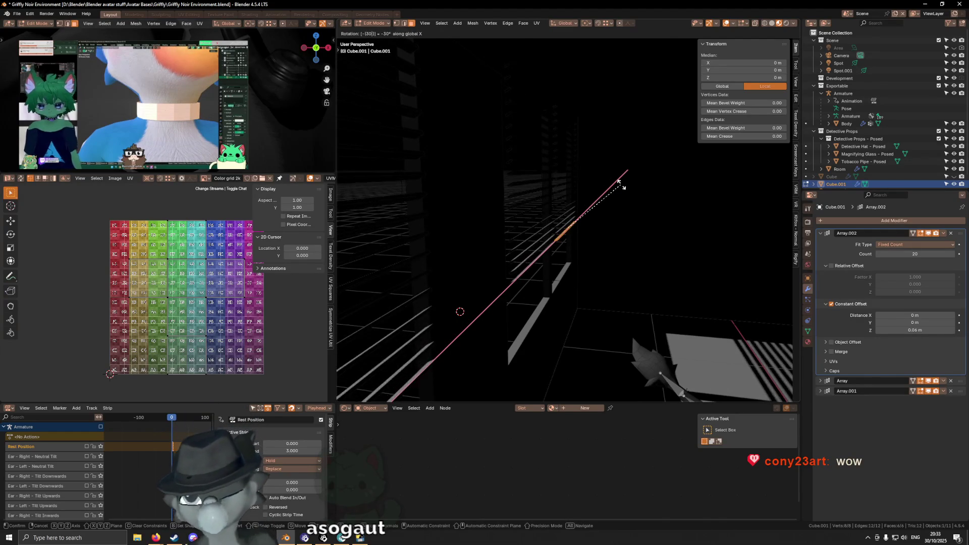
click(621, 186)
middle_drag(616, 187, 605, 186)
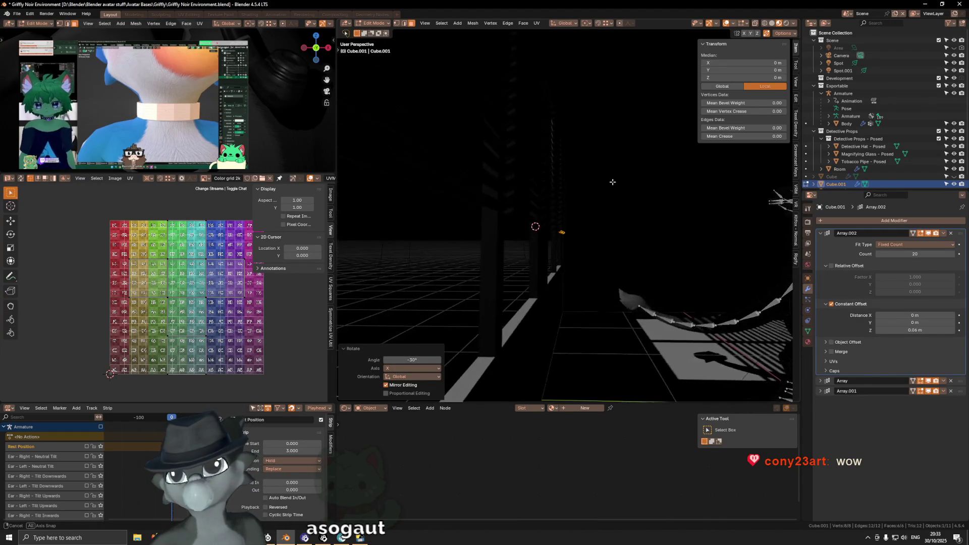
key(g)
key(z)
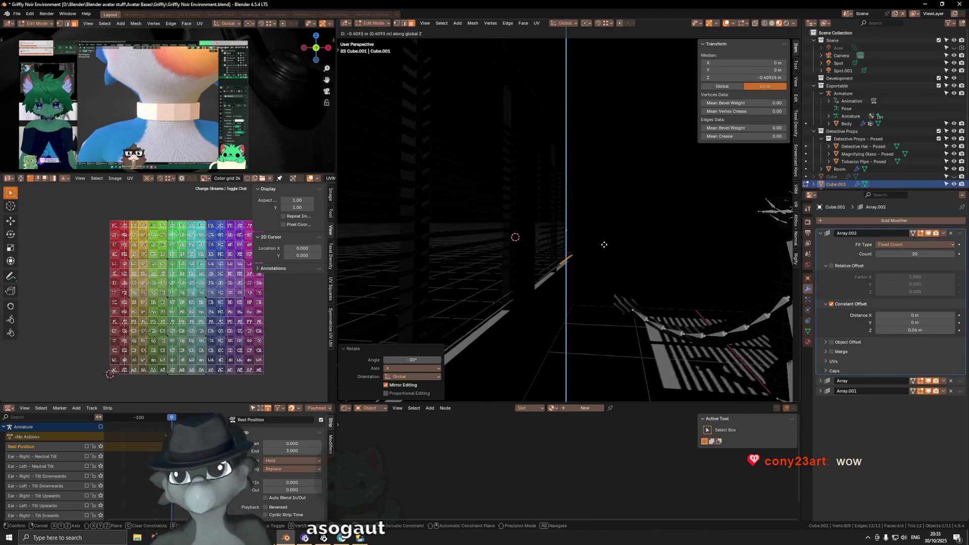
click(604, 243)
middle_drag(603, 244, 592, 256)
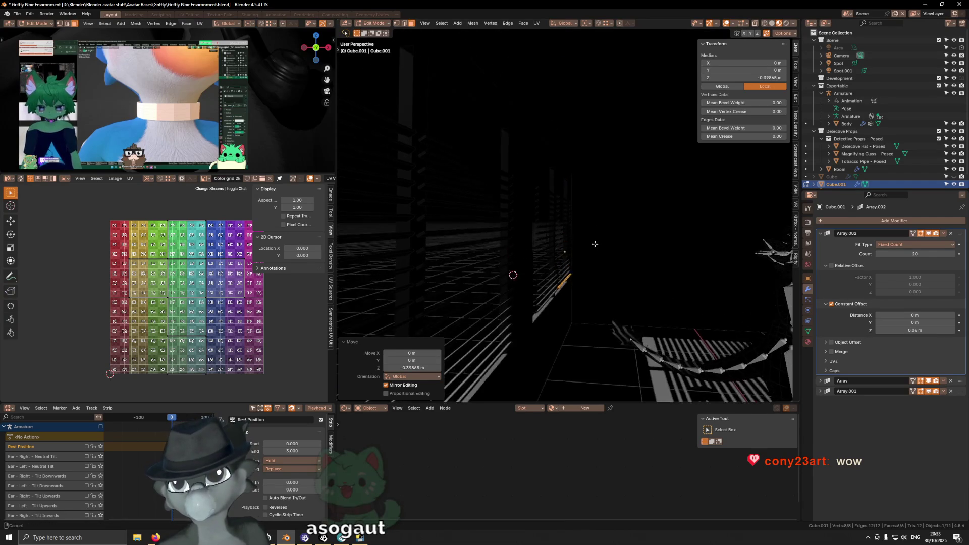
key(ctrl+z)
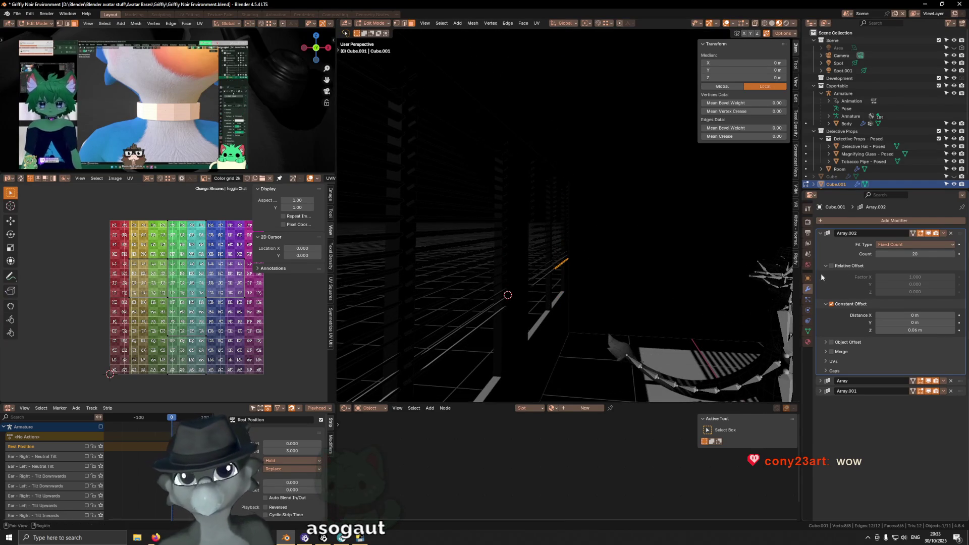
Make the copies stack downward at -0.06 m and raise the bar to 1.213 m.
click(894, 329)
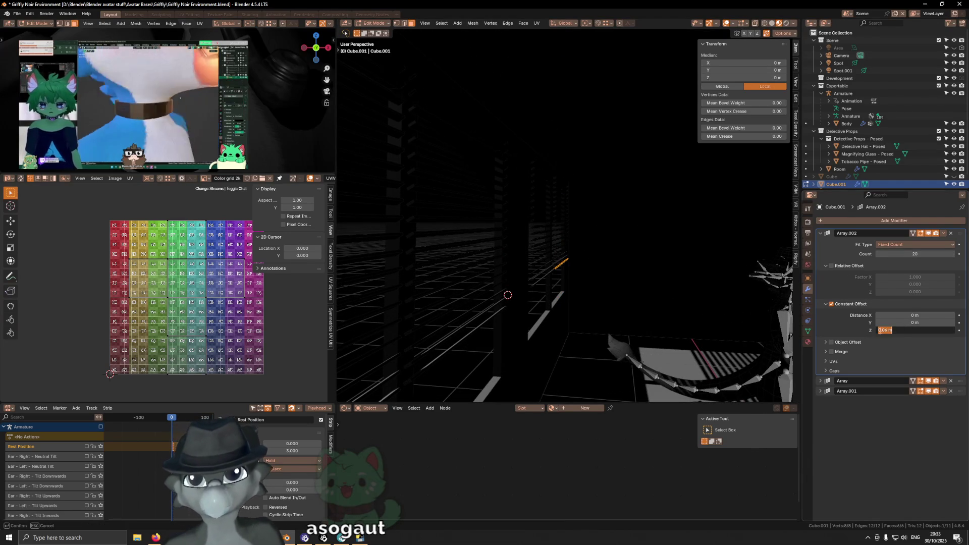
text(-)
key(Return)
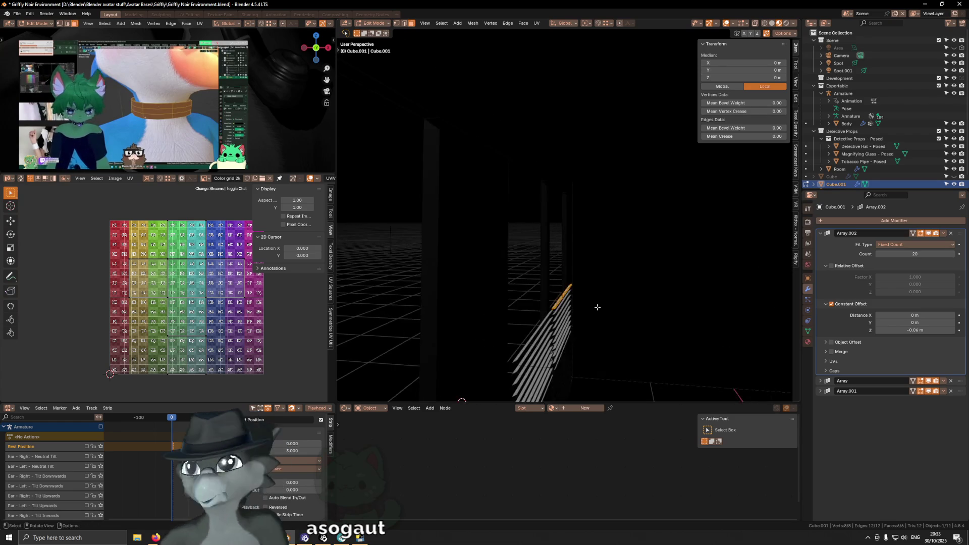
key(g)
key(z)
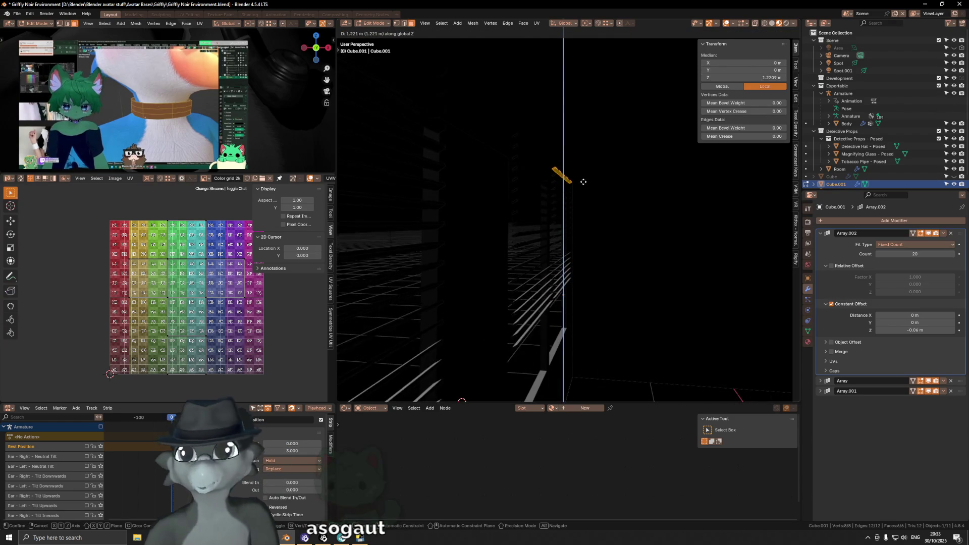
click(580, 180)
mouse_move(580, 180)
middle_down()
mouse_move(540, 187)
mouse_move(610, 297)
mouse_move(742, 262)
middle_up()
key(shift+alt+z)
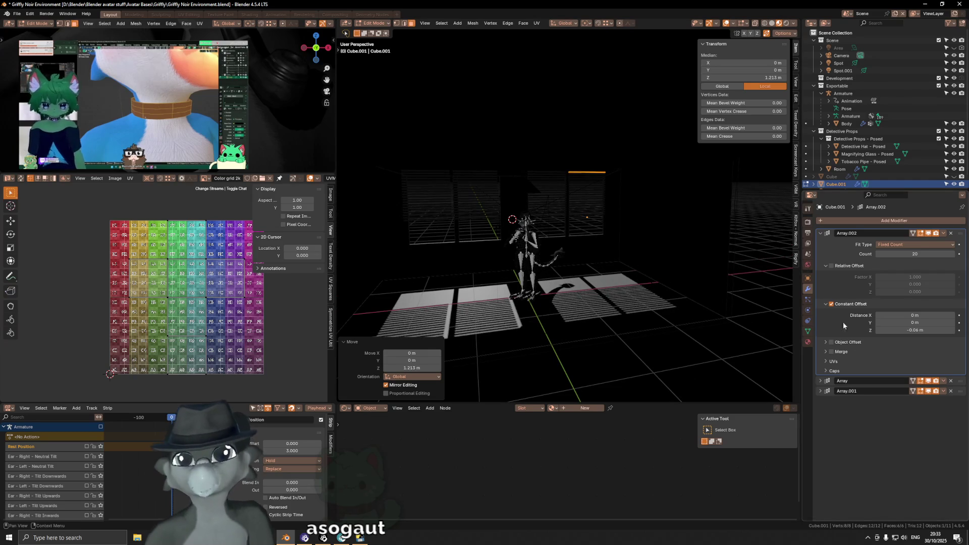
Rename the top array modifier (Array.002) to 'Bars'.
click(857, 234)
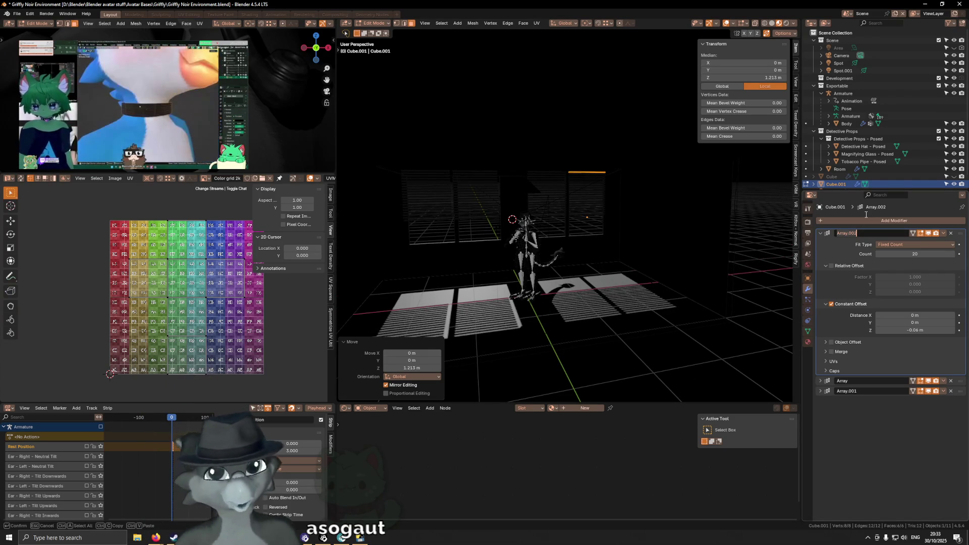
text(Bars)
key(Return)
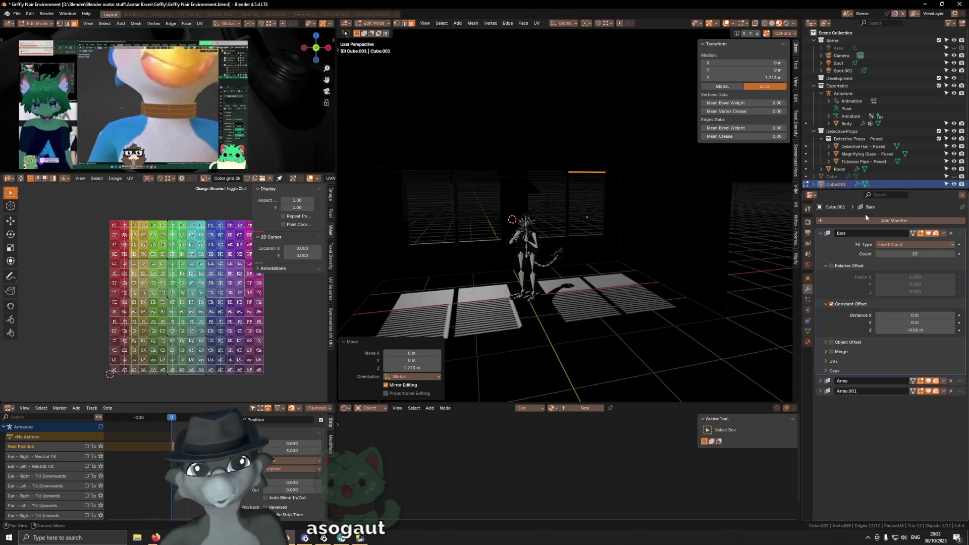
Orbit around the room to inspect the blind stripes on the floor and character.
mouse_move(534, 291)
shift+middle_down()
mouse_move(598, 243)
mouse_move(610, 263)
shift+middle_up()
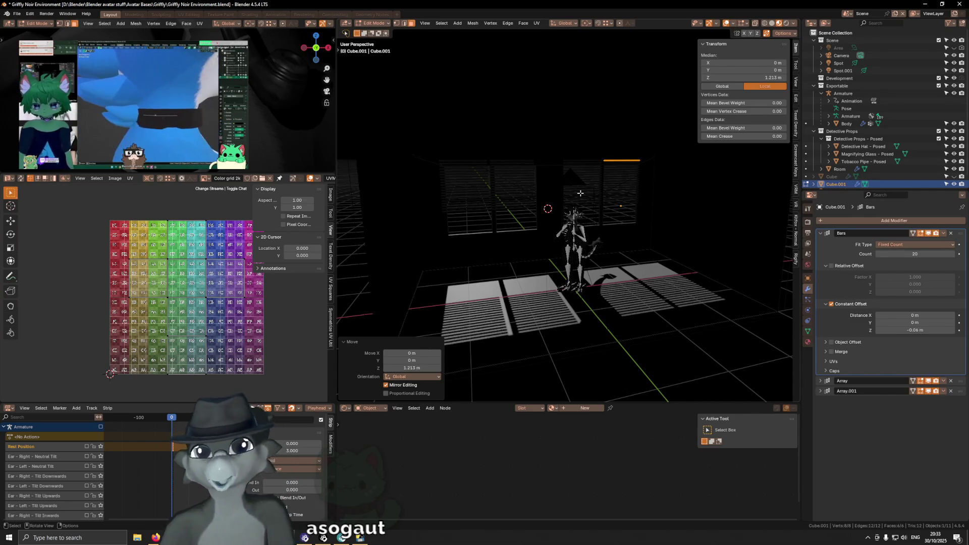
middle_drag(601, 131, 624, 184)
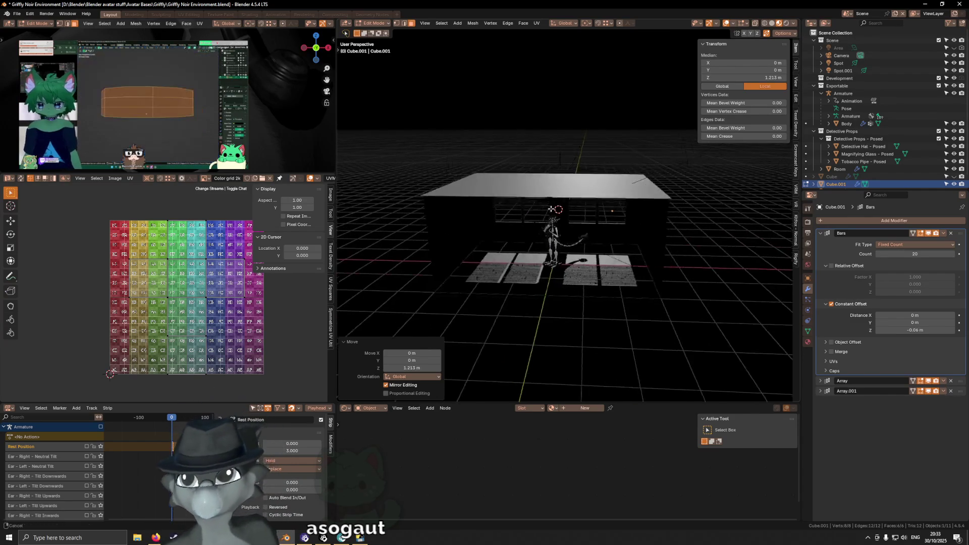
mouse_move(671, 293)
middle_down()
mouse_move(699, 304)
mouse_move(716, 279)
middle_up()
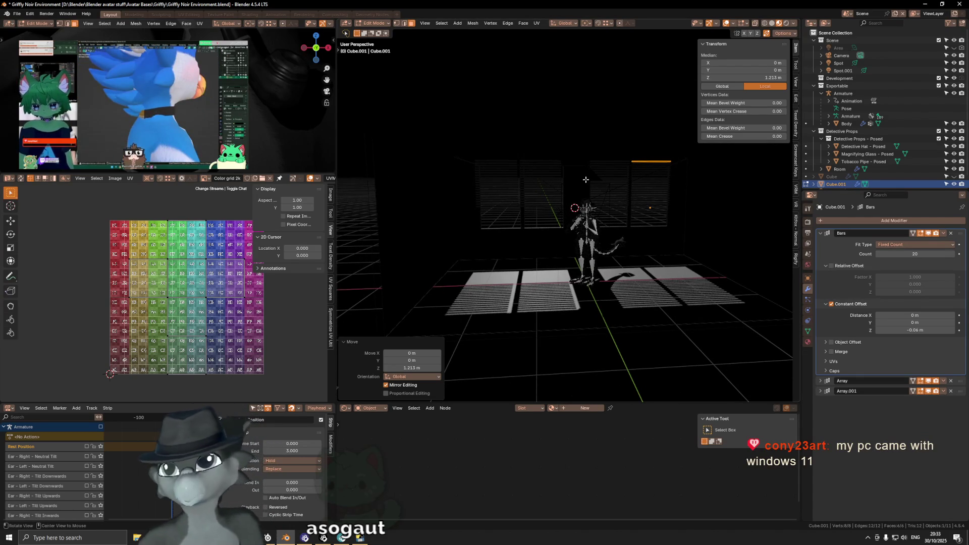
mouse_move(582, 180)
middle_down()
mouse_move(526, 225)
mouse_move(569, 220)
mouse_move(545, 222)
mouse_move(525, 207)
mouse_move(563, 223)
mouse_move(566, 210)
middle_up()
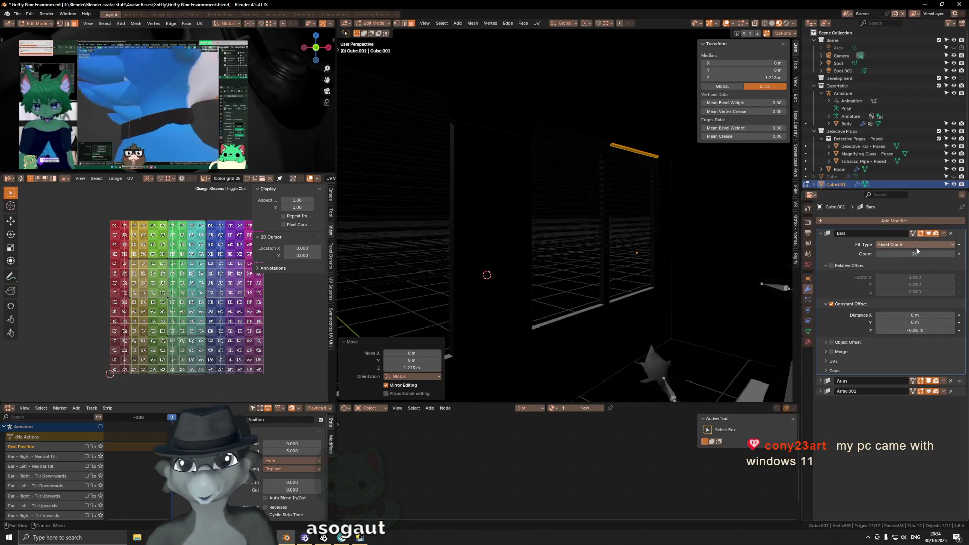
middle_drag(611, 230, 601, 233)
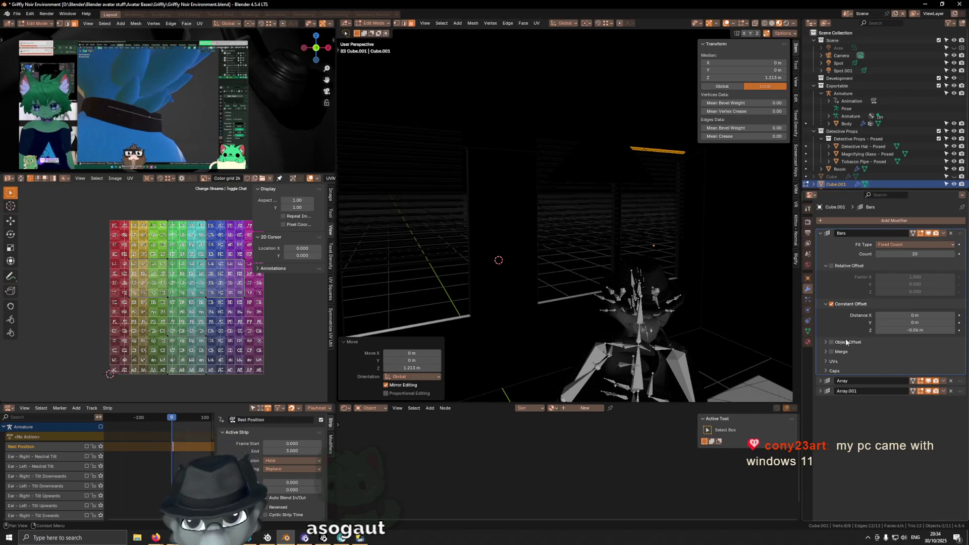
Expand Array.001 and try a constant X offset distance of 3.4 m.
click(822, 390)
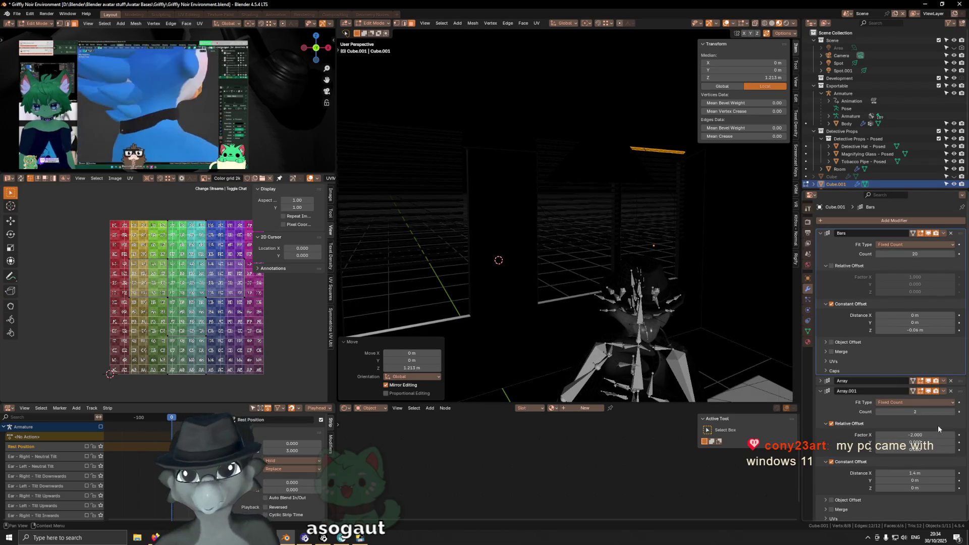
mouse_move(505, 247)
middle_down()
mouse_move(479, 246)
mouse_move(509, 246)
middle_up()
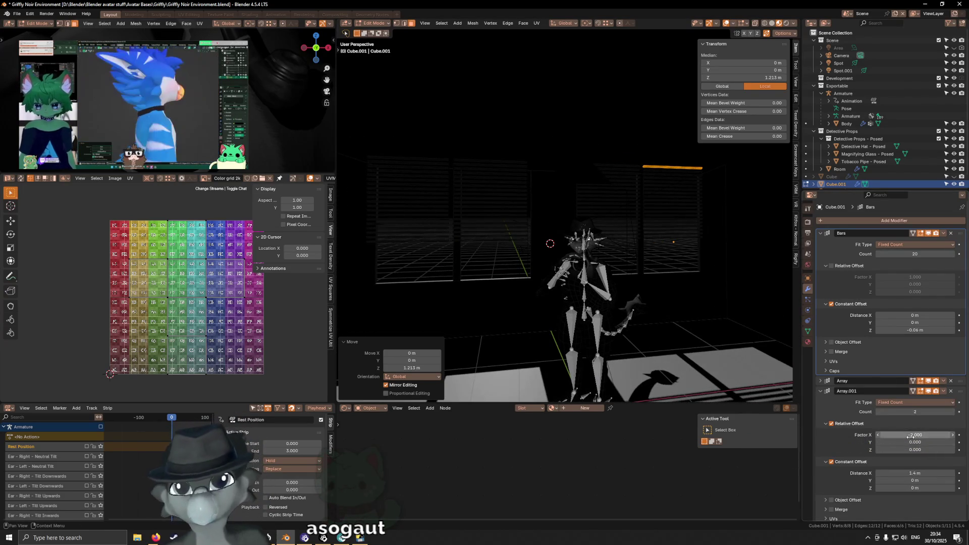
click(881, 473)
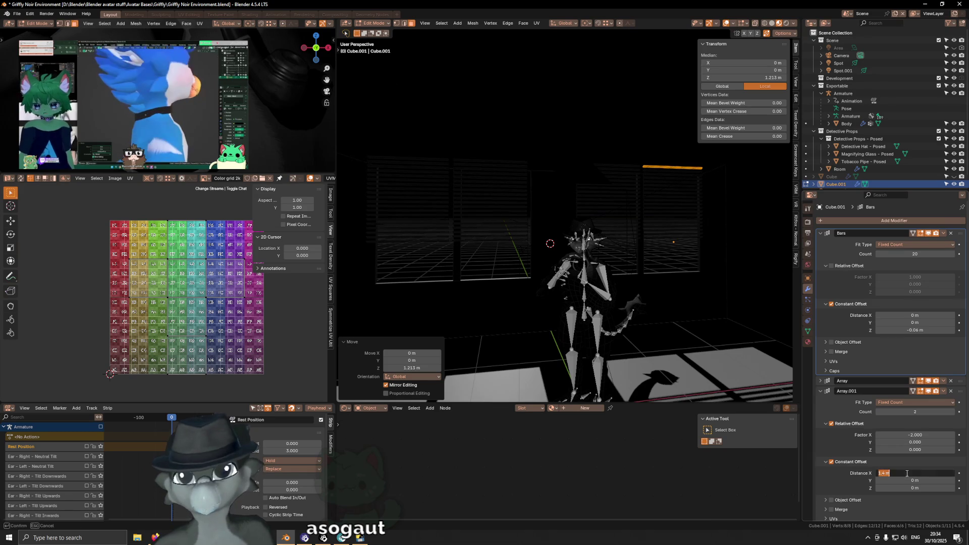
click(880, 474)
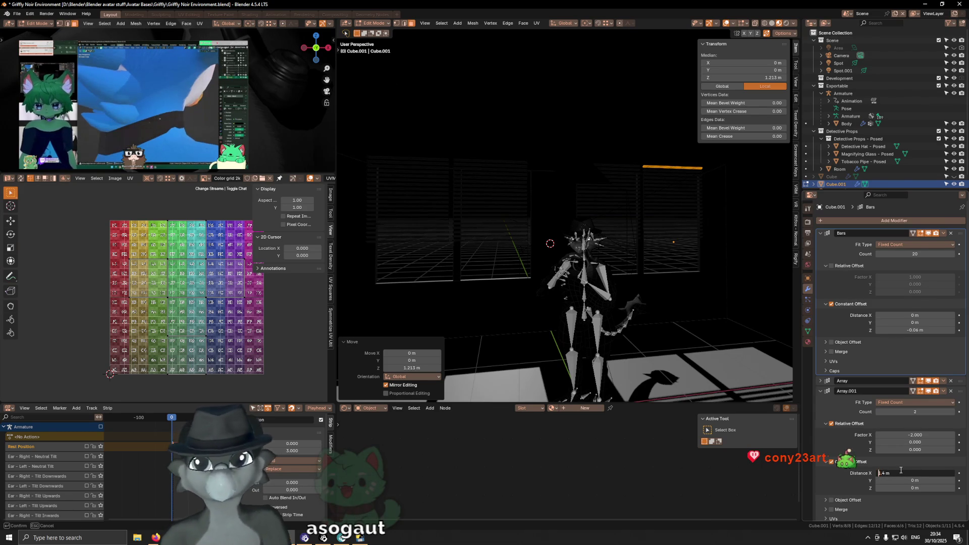
text(-0)
key(Return)
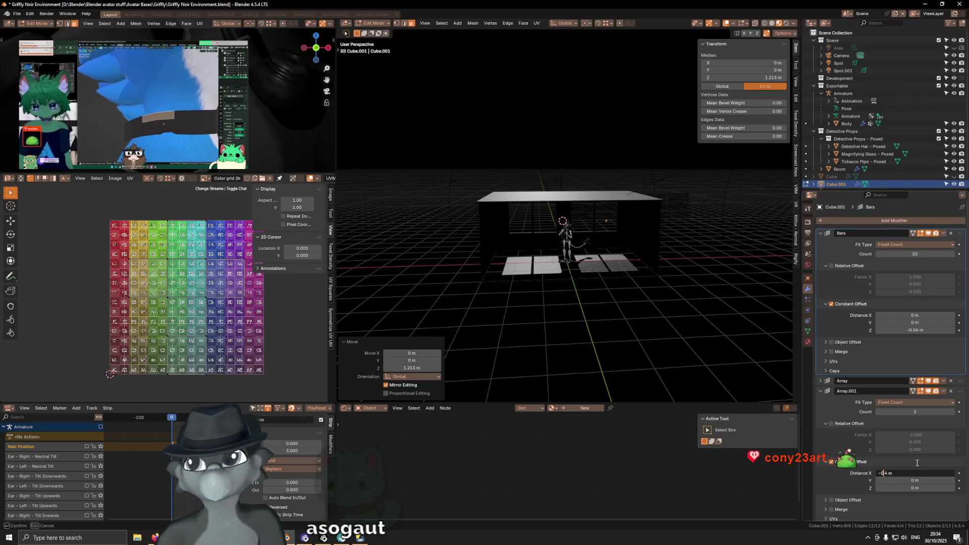
scroll(558, 346, up, 5)
mouse_move(557, 346)
middle_down()
mouse_move(584, 171)
mouse_move(916, 474)
middle_up()
Try X offsets of -1.4, -2.4 and -3.4 m, settling on -2.8 m.
click(881, 473)
key(Return)
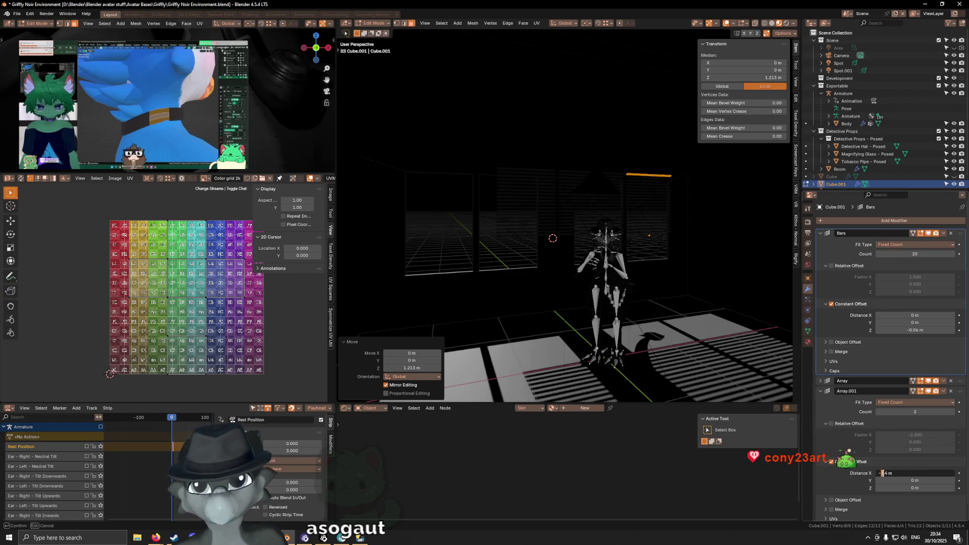
key(Return)
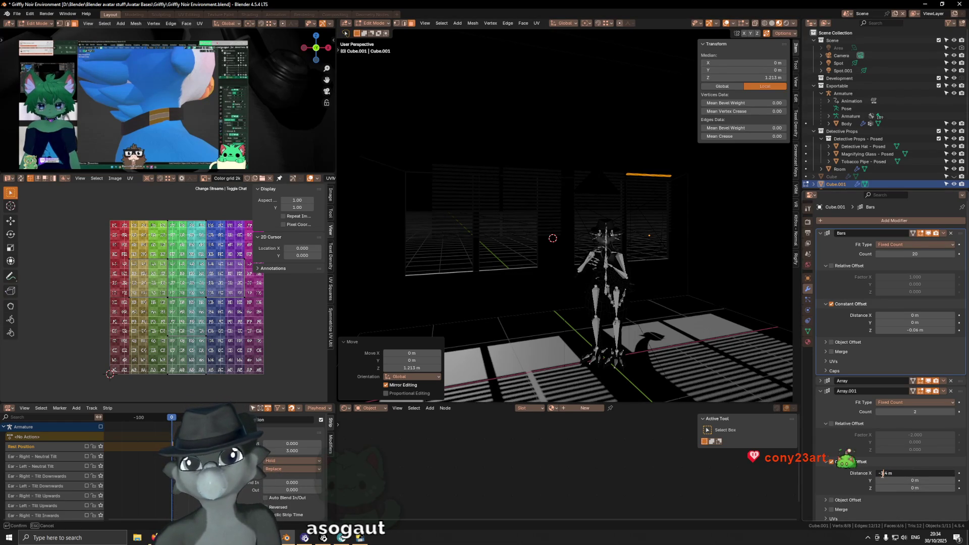
key(Return)
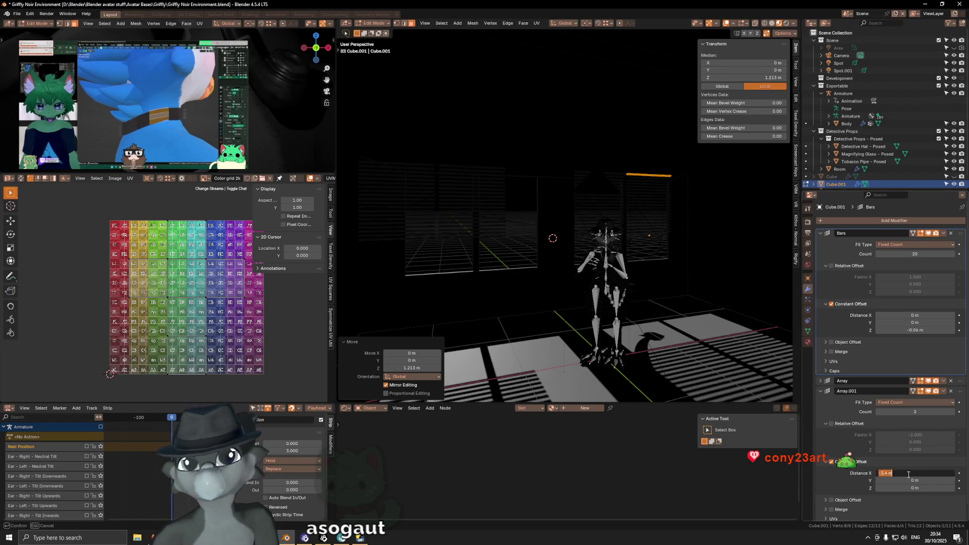
click(882, 473)
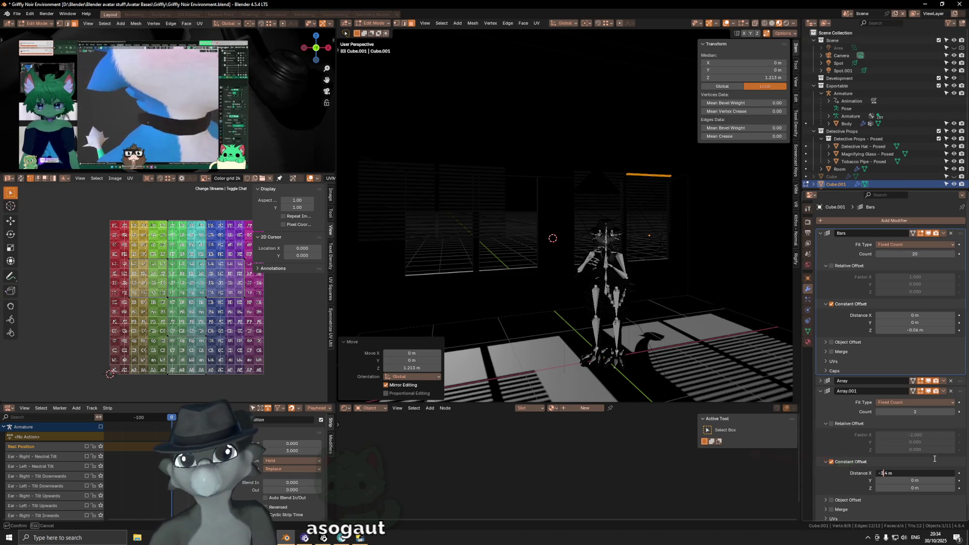
key(BackSpace)
text(9)
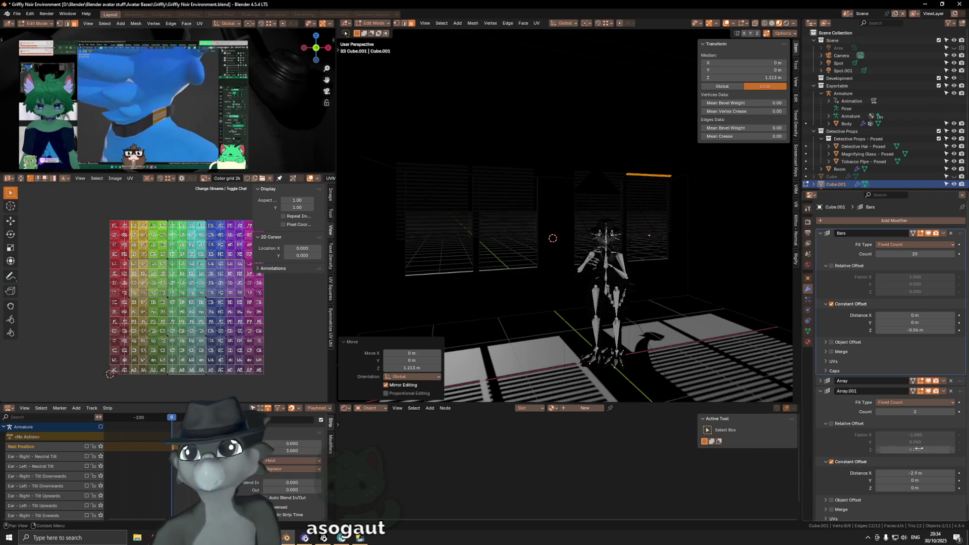
key(Return)
mouse_move(507, 199)
middle_down()
mouse_move(513, 193)
mouse_move(610, 234)
middle_up()
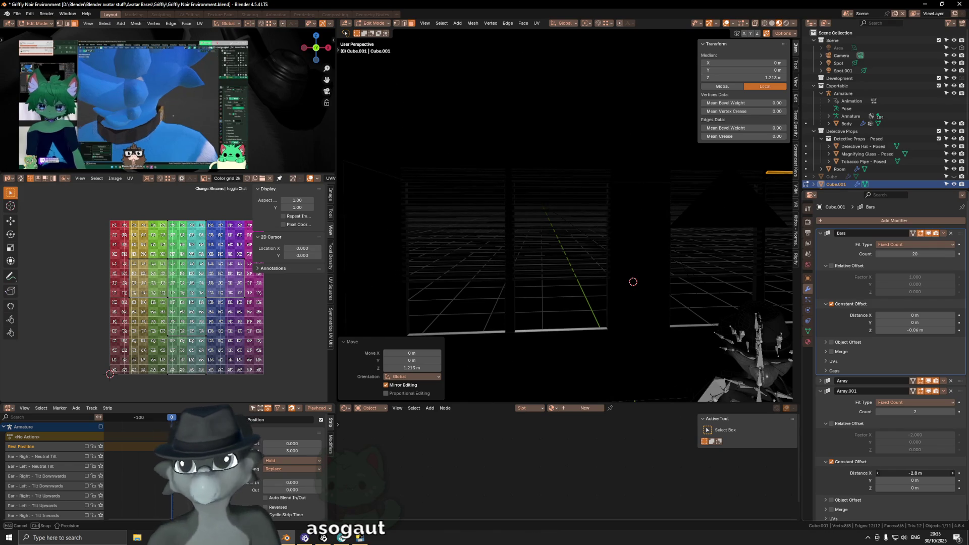
middle_drag(585, 275, 601, 278)
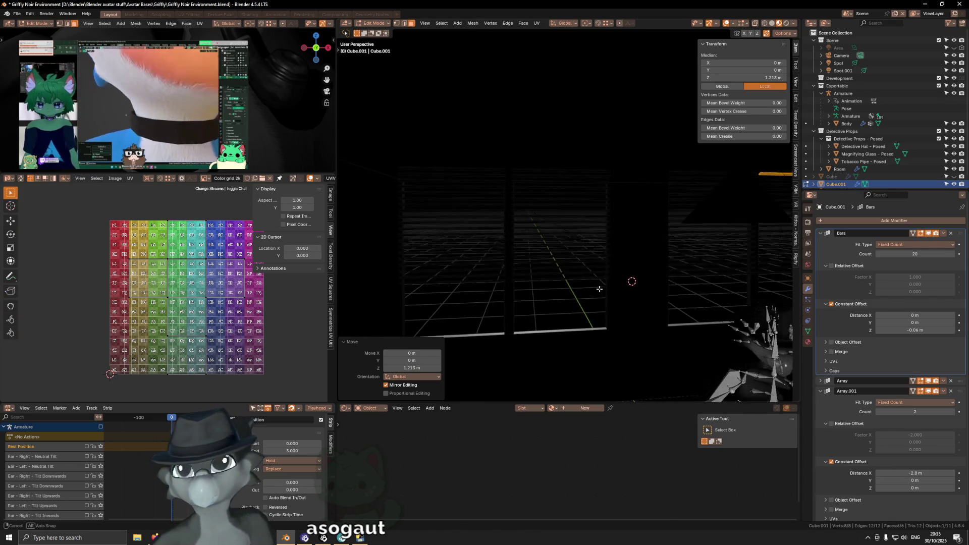
scroll(601, 278, down, 3)
scroll(621, 287, down, 4)
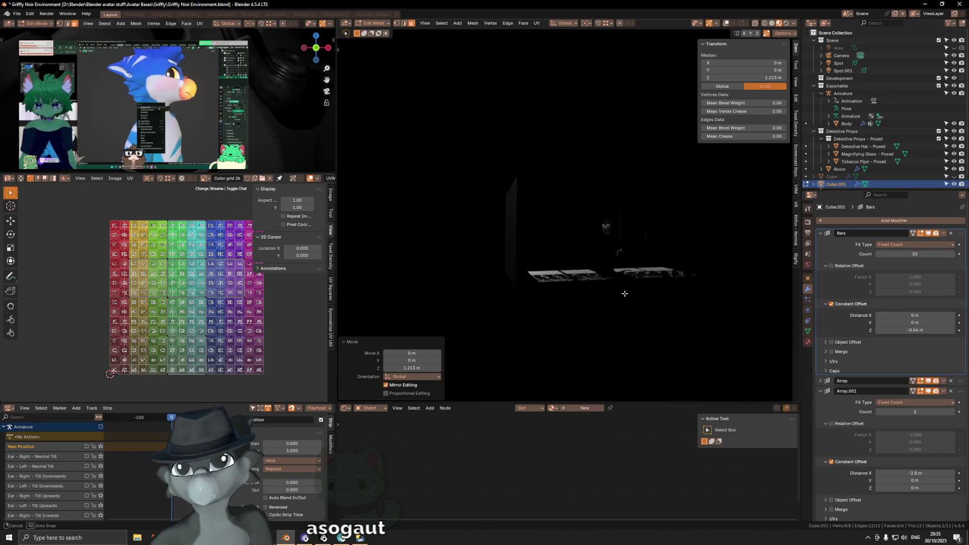
Save Griffly Noir Environment.blend.
scroll(630, 298, down, 3)
key(ctrl+s)
middle_drag(665, 291, 646, 289)
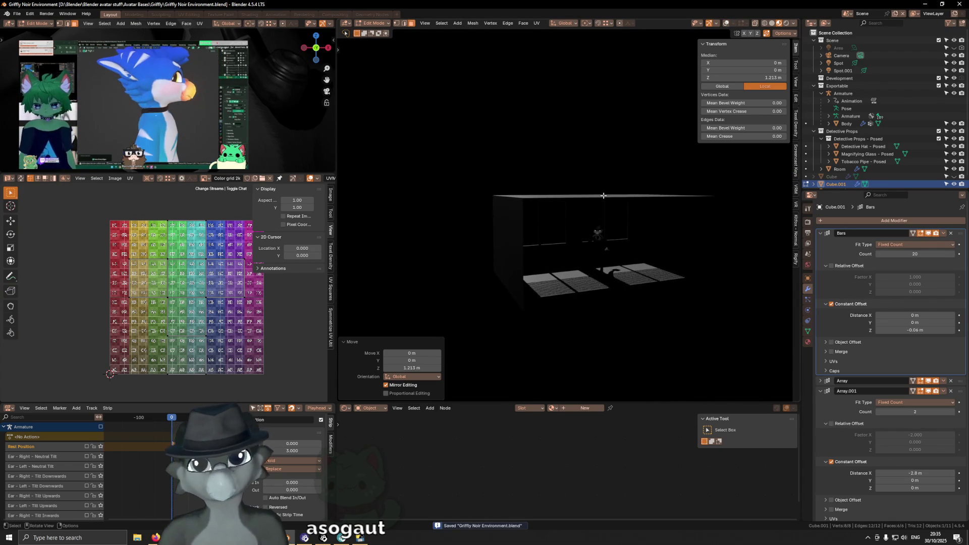
middle_drag(603, 195, 603, 201)
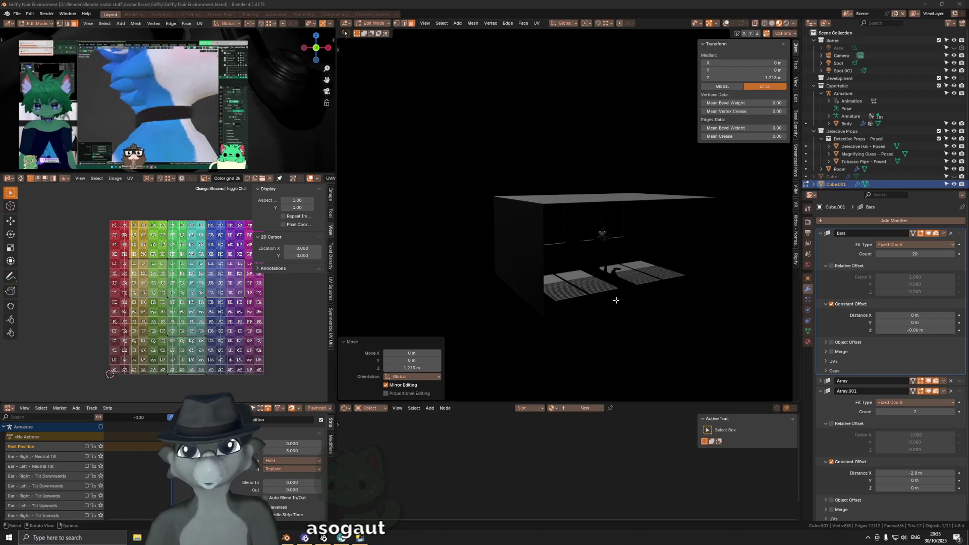
scroll(663, 264, up, 6)
mouse_move(663, 264)
middle_down()
mouse_move(591, 250)
mouse_move(671, 283)
mouse_move(634, 288)
middle_up()
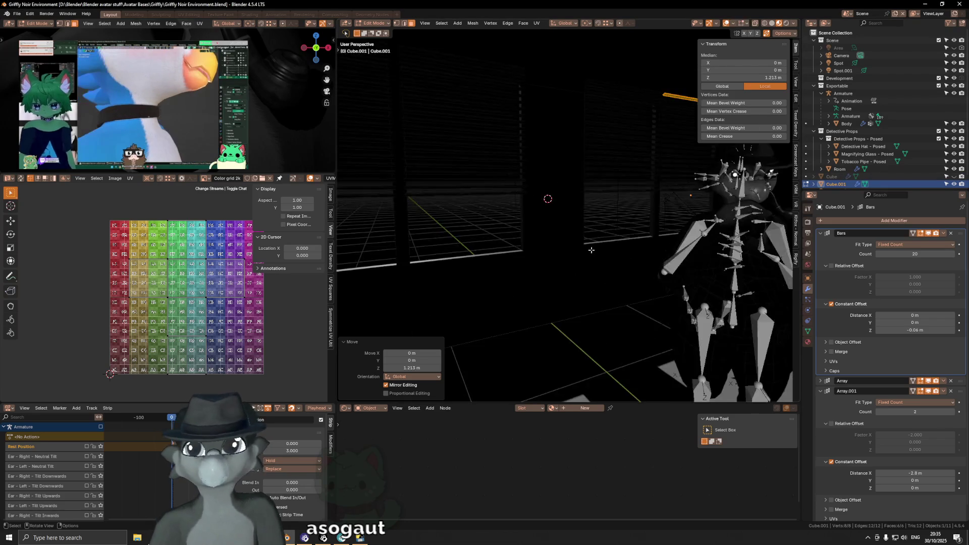
scroll(591, 250, down, 5)
Switch back to Object Mode and select the Room object.
key(ctrl+Tab)
click(582, 278)
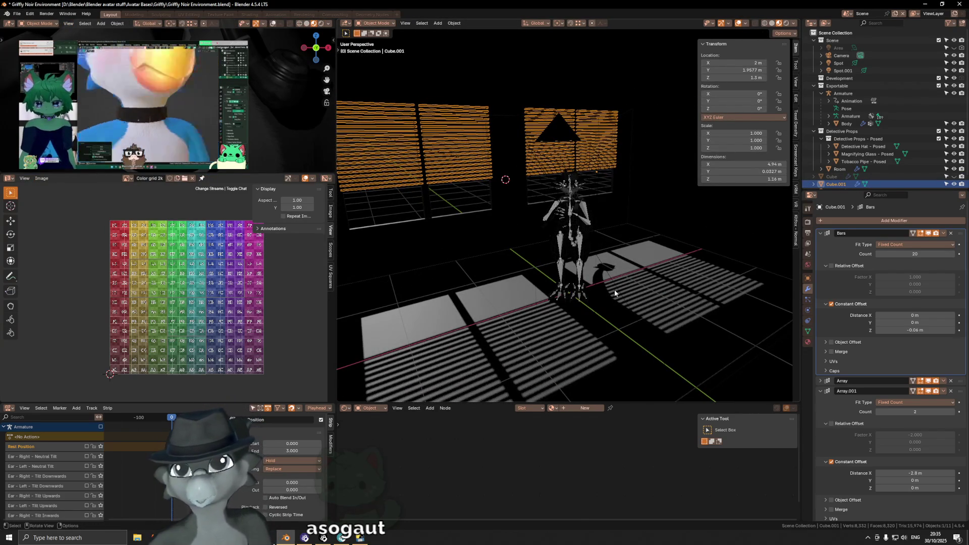
click(615, 288)
Snap the 3D cursor to the world origin and add a new cube there.
key(Escape)
key(shift+s)
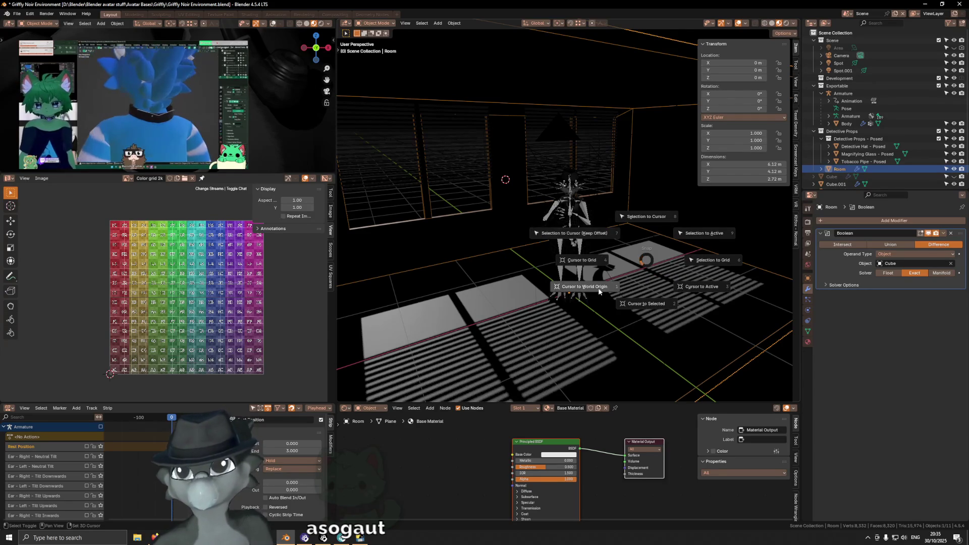
click(600, 288)
middle_drag(598, 284, 630, 257)
key(shift+a)
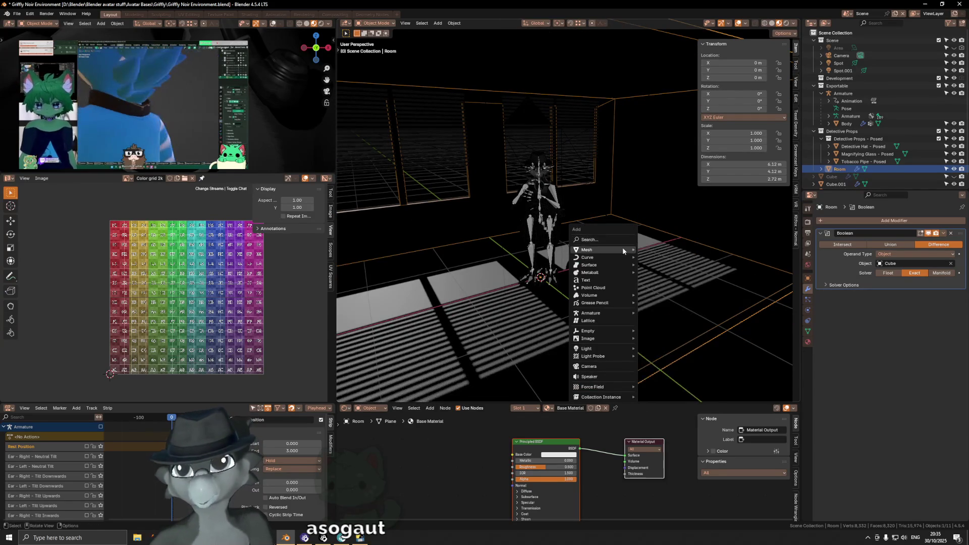
mouse_move(623, 249)
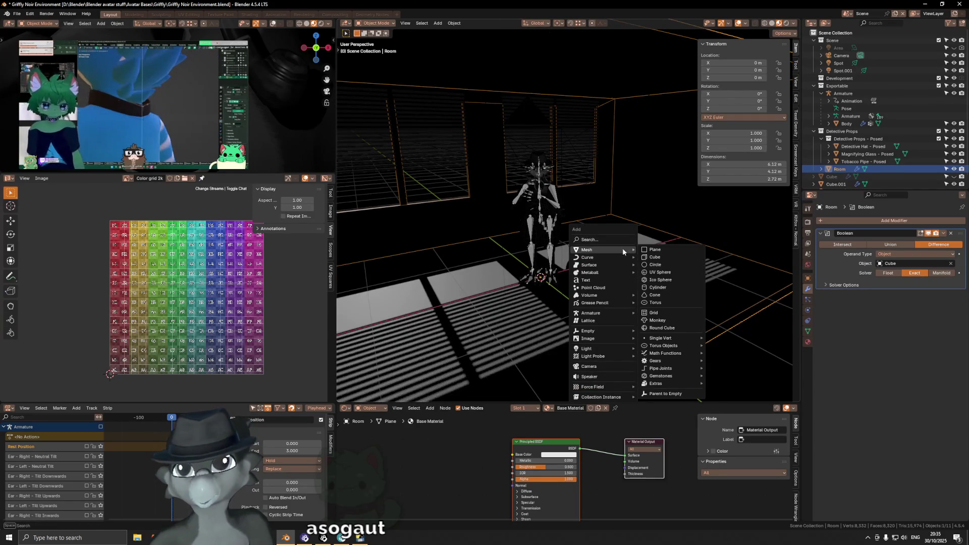
click(680, 257)
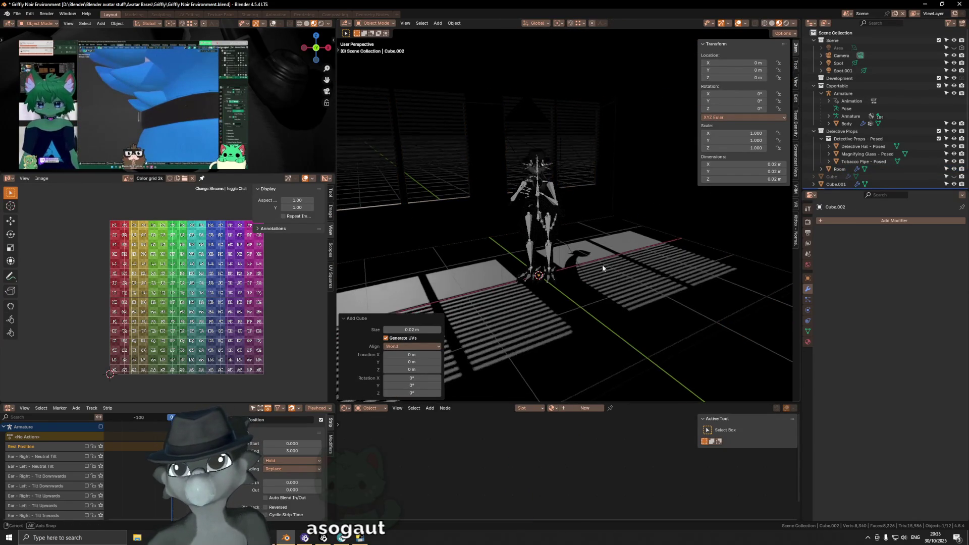
Give the cube a 1 m size and raise it 0.5 m.
middle_drag(602, 269, 446, 360)
text(1)
key(Return)
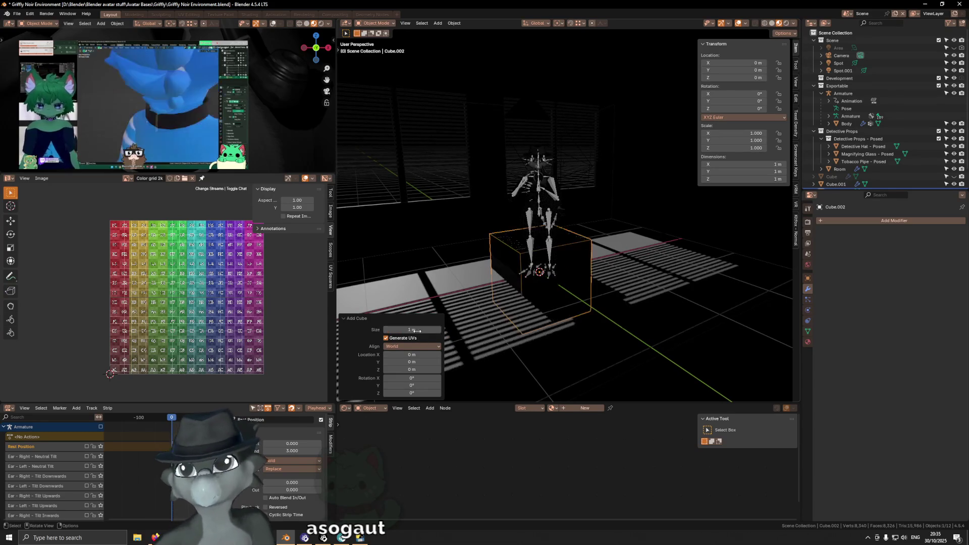
key(g)
key(z)
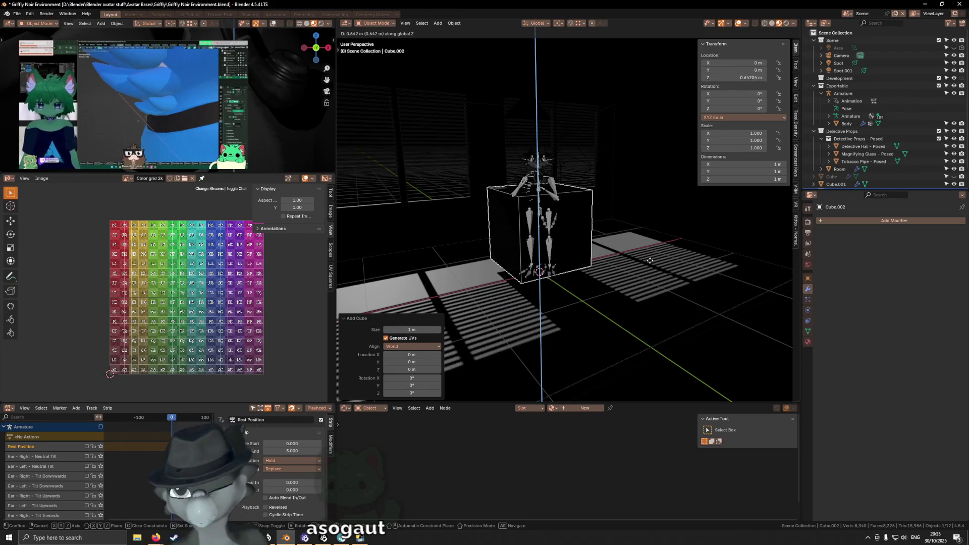
key(Return)
middle_drag(634, 252, 549, 237)
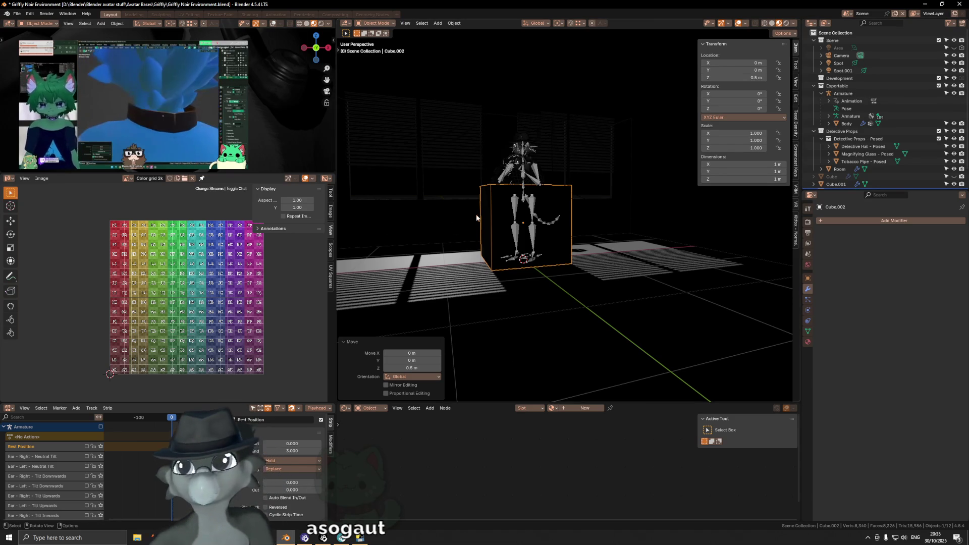
Set the cube's origin to the 3D cursor, scale its height to 0.8 and apply scale.
key(Tab)
key(Tab)
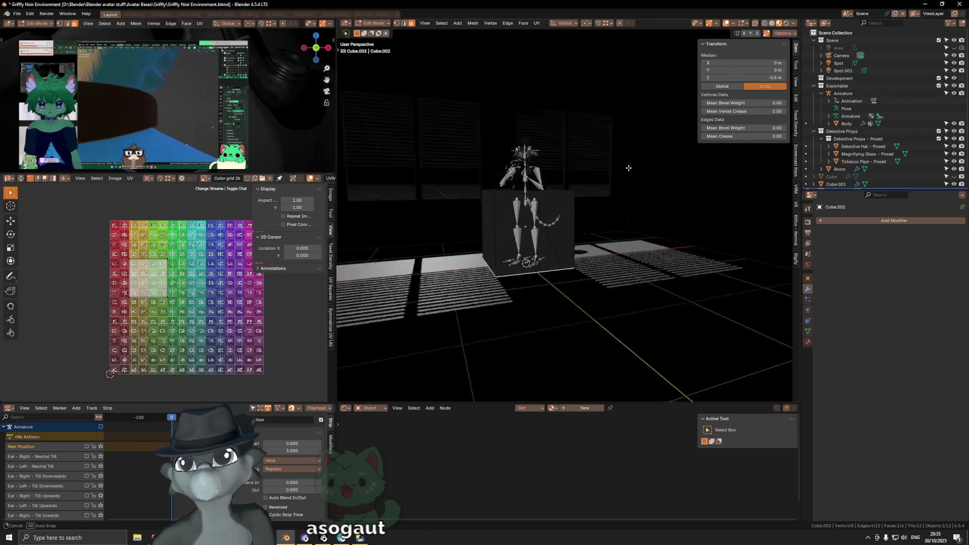
middle_drag(625, 215, 683, 237)
key(q)
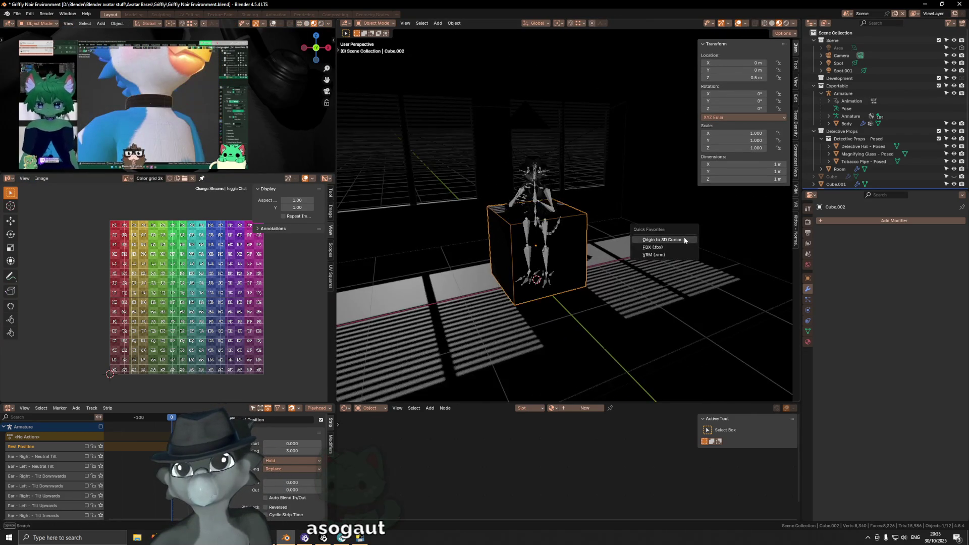
click(683, 237)
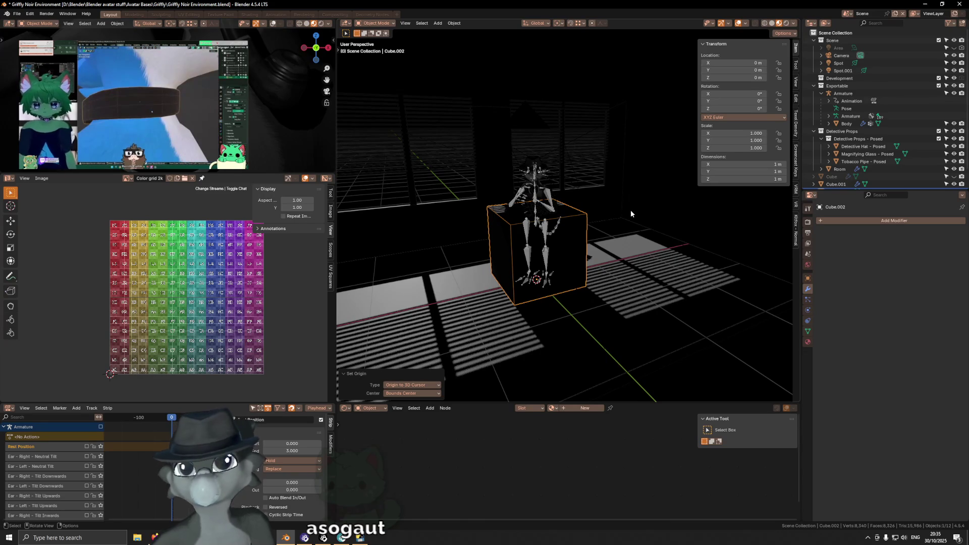
text(sz.8)
key(Return)
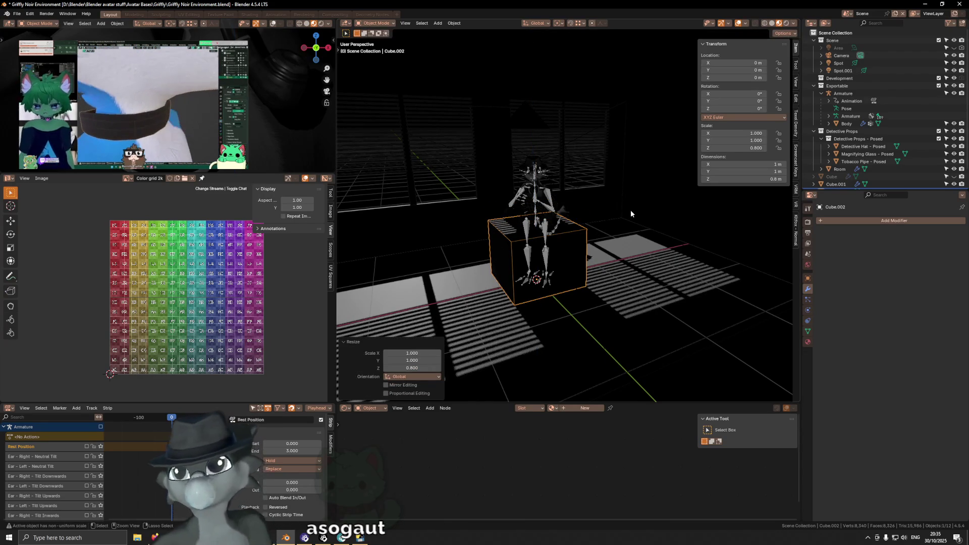
middle_drag(574, 211, 698, 251)
key(ctrl+a)
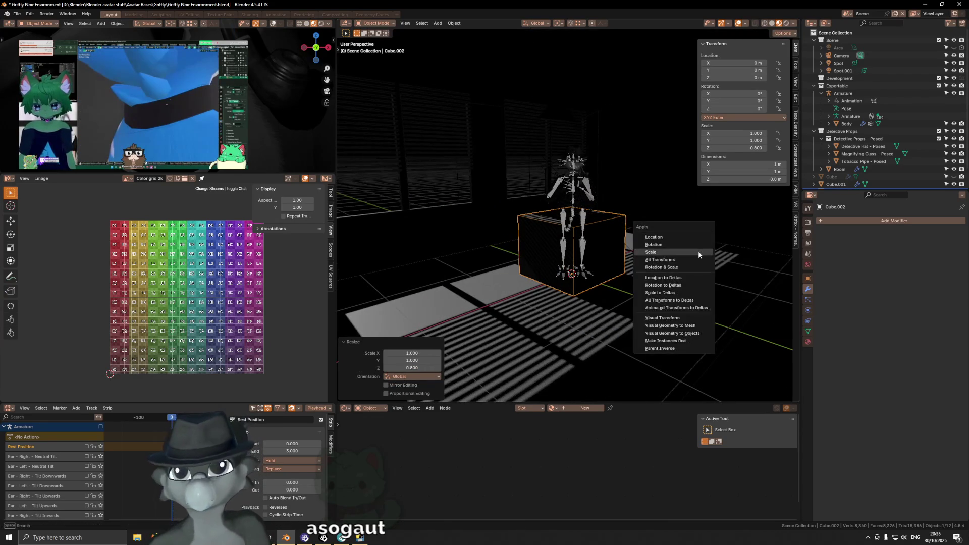
click(698, 252)
Stretch the cube to 2 along Y and move it to X 0.8 m.
key(s)
key(x)
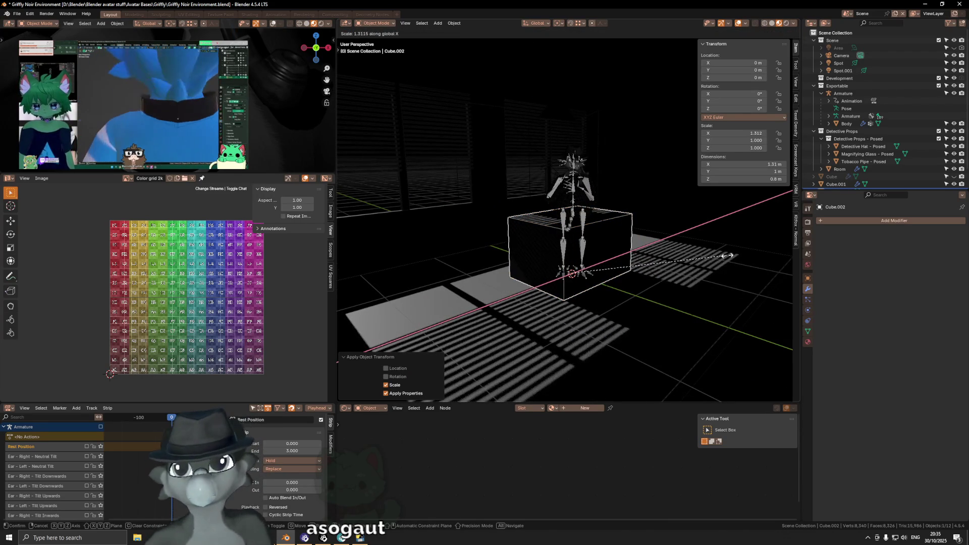
text(y)
text(2)
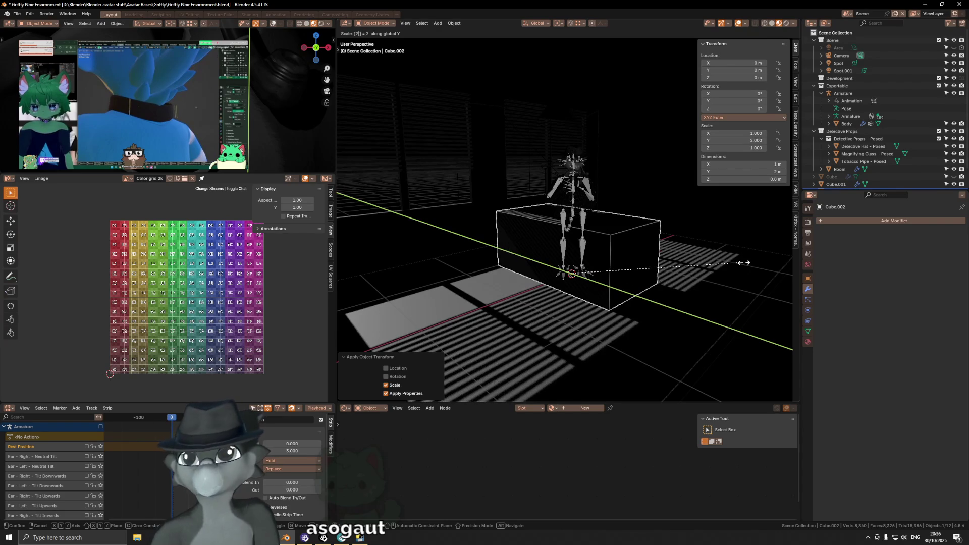
key(Return)
mouse_move(695, 258)
middle_down()
mouse_move(666, 257)
mouse_move(708, 269)
mouse_move(676, 260)
middle_up()
middle_drag(657, 262, 671, 261)
key(g)
key(z)
key(x)
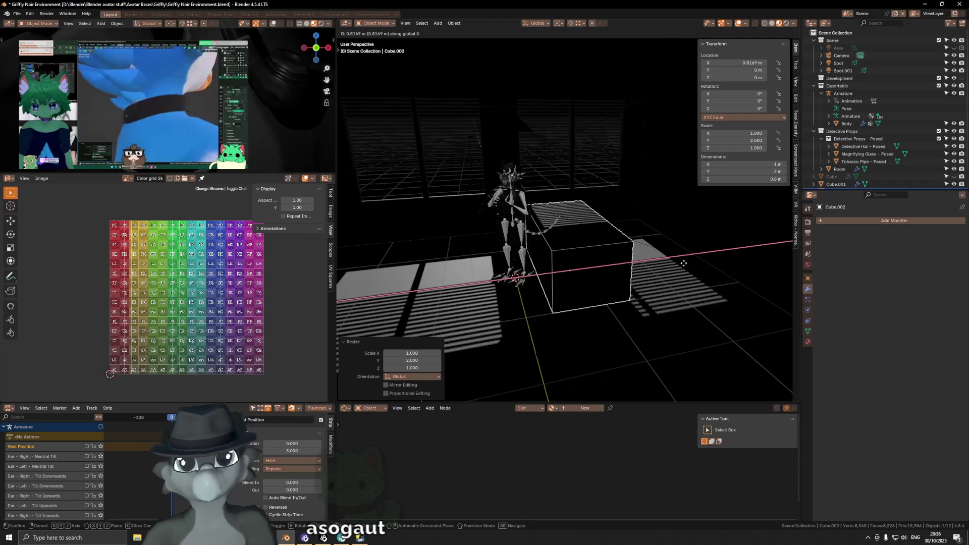
text(0.8)
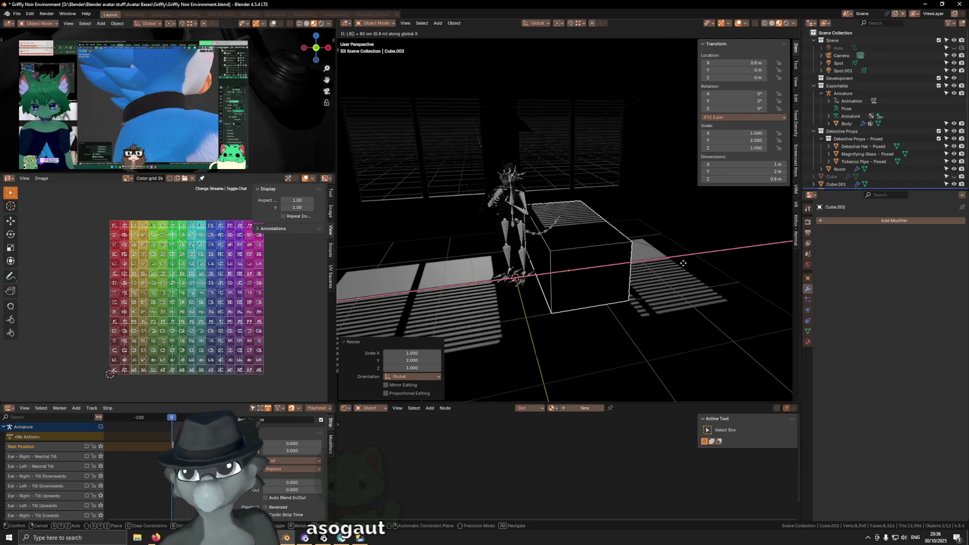
key(Return)
Apply the cube's scale, keeping its 2 m length.
key(ctrl+a)
click(660, 262)
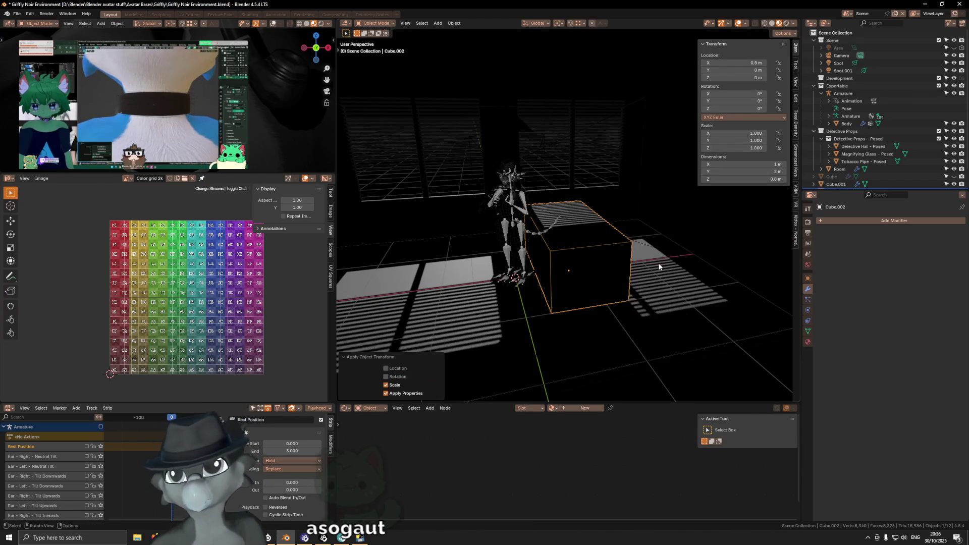
middle_drag(660, 262, 637, 256)
key(s)
key(y)
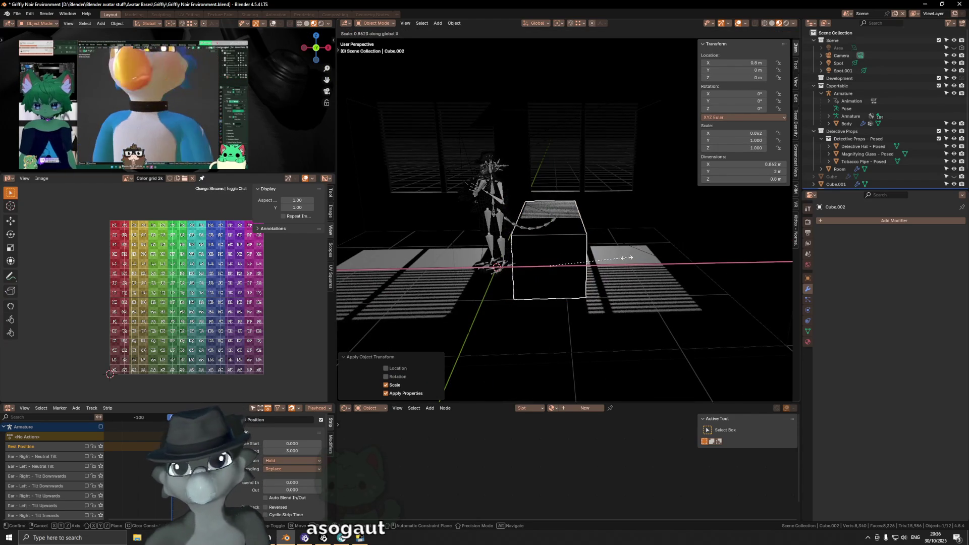
key(Escape)
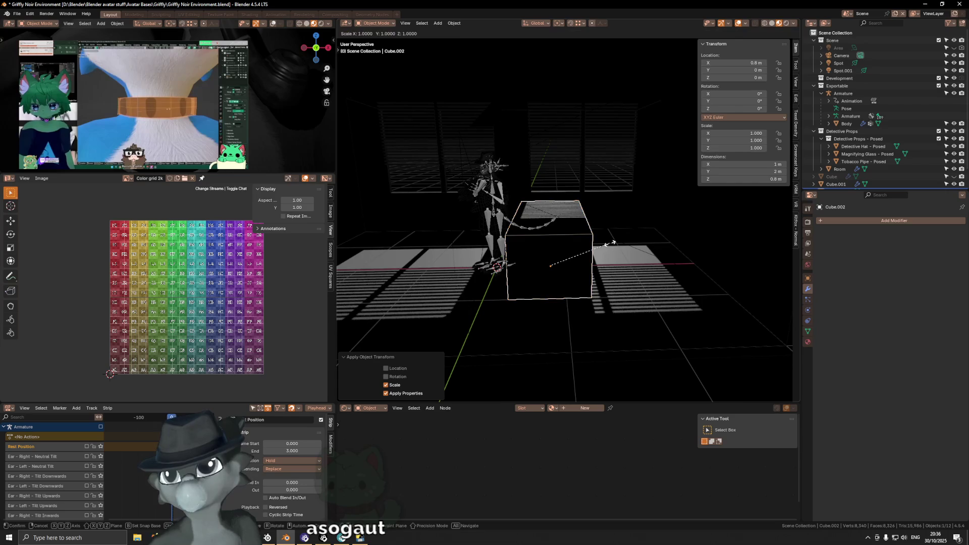
Set the cube's X dimension to 0.9 m and apply the scale again.
click(750, 164)
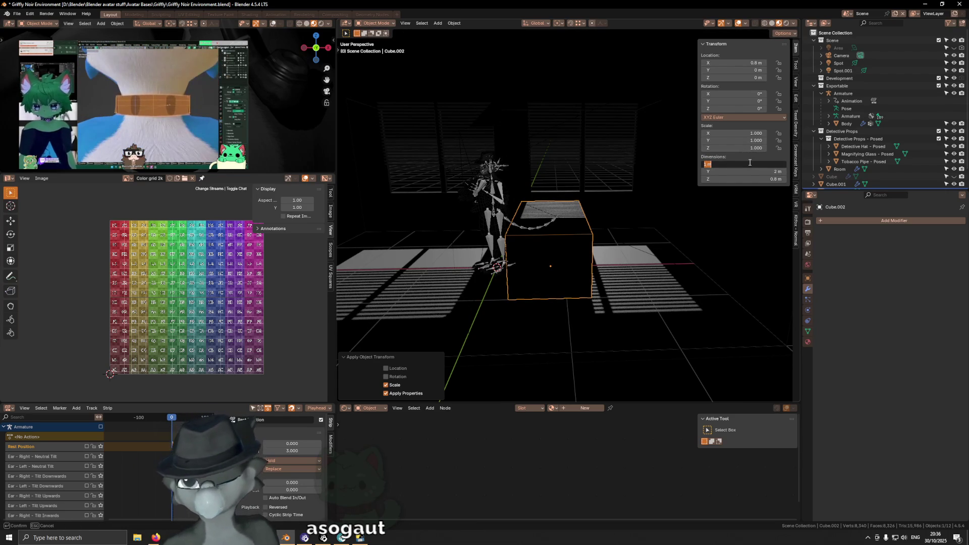
text(6)
key(Return)
middle_drag(750, 163, 561, 230)
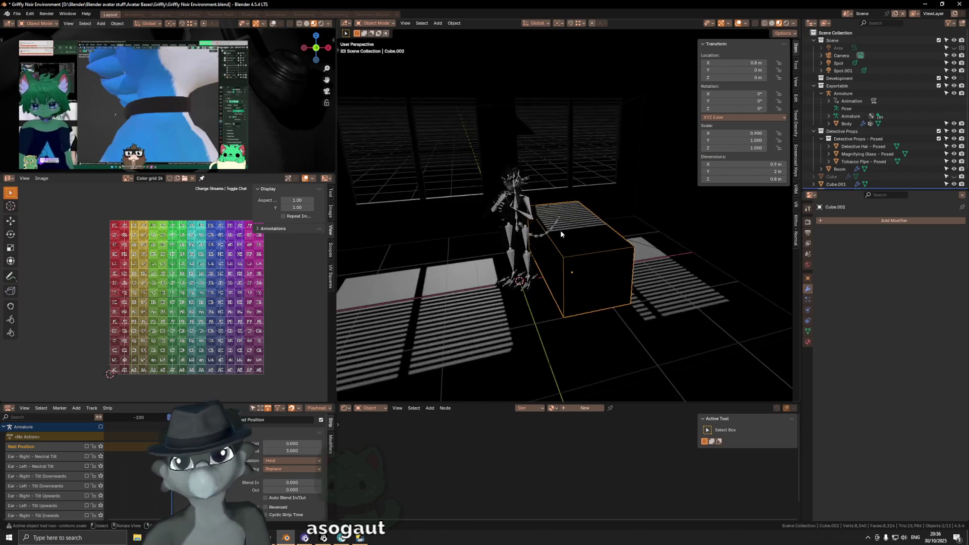
key(ctrl+a)
click(698, 228)
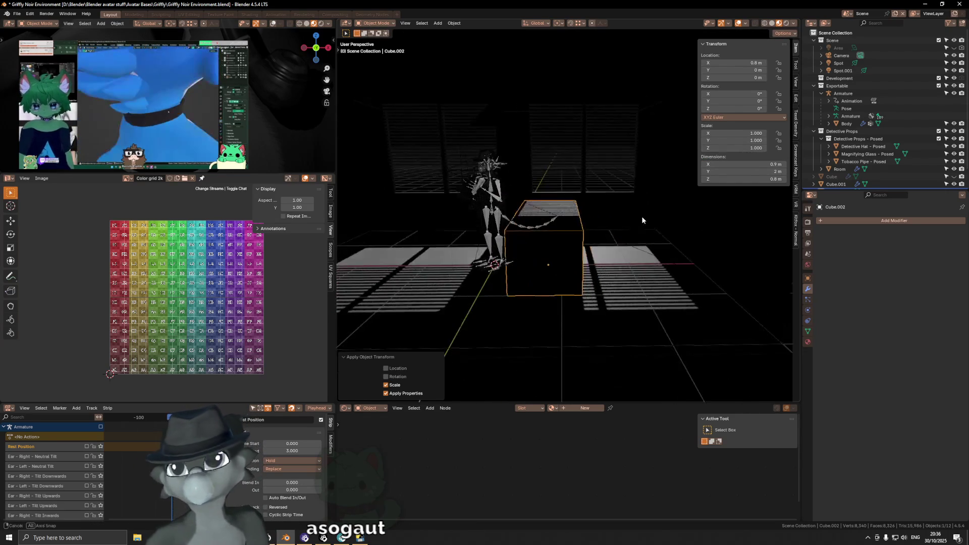
mouse_move(592, 223)
middle_down()
mouse_move(582, 228)
mouse_move(597, 229)
mouse_move(573, 232)
middle_up()
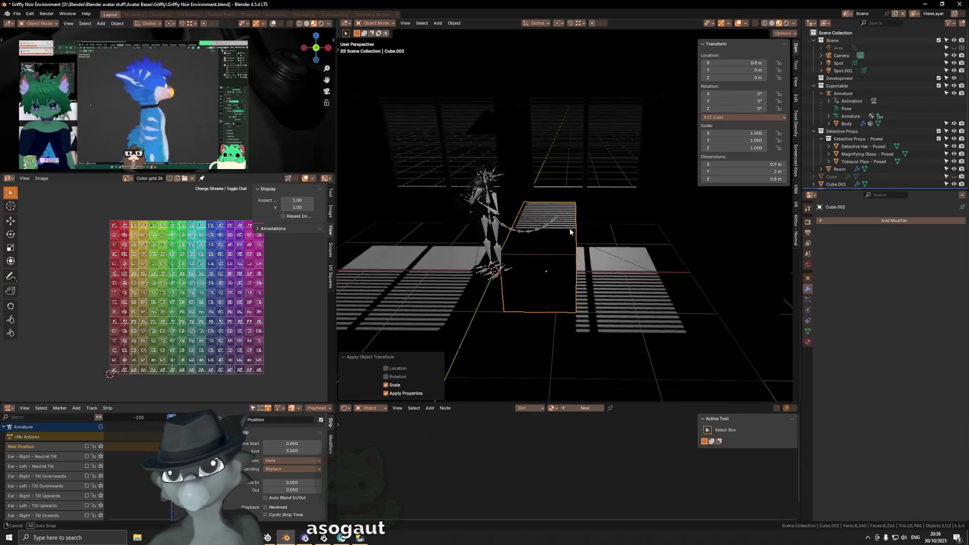
key(g)
key(x)
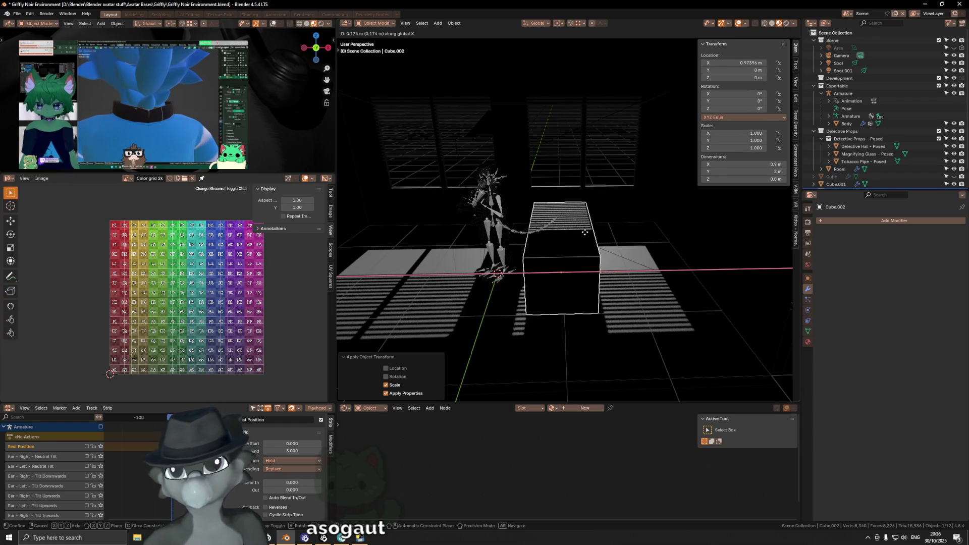
key(Escape)
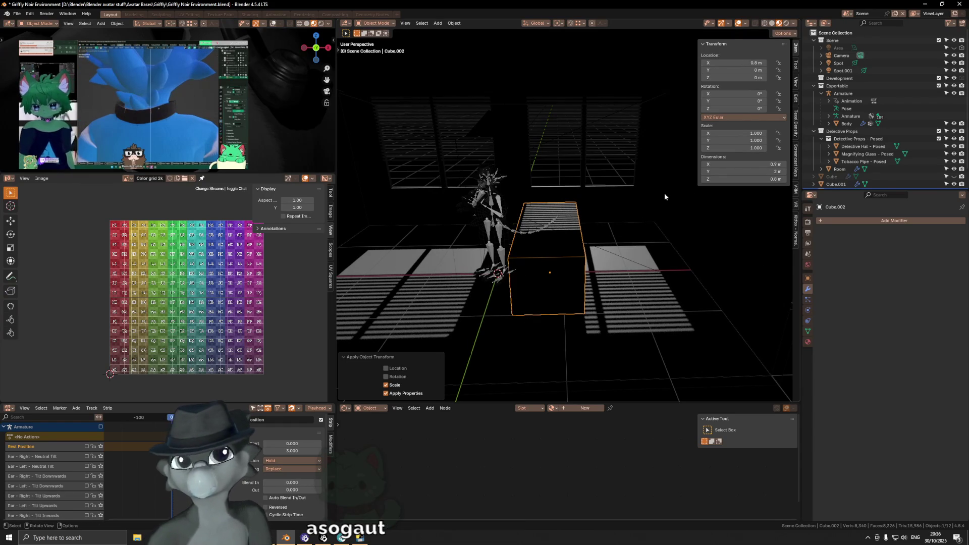
scroll(676, 196, down, 4)
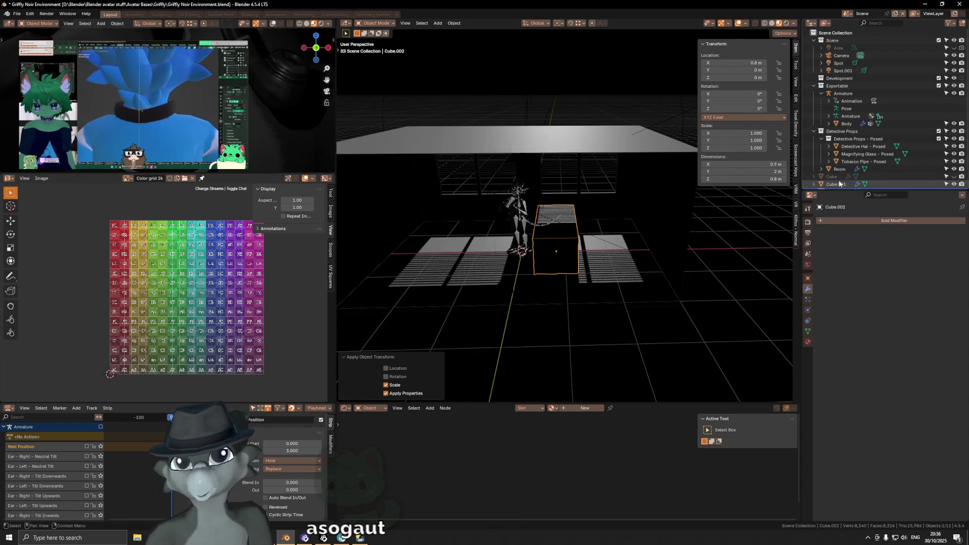
Hide viewport overlays and rotate the Sun 15° around Z.
key(shift+alt+z)
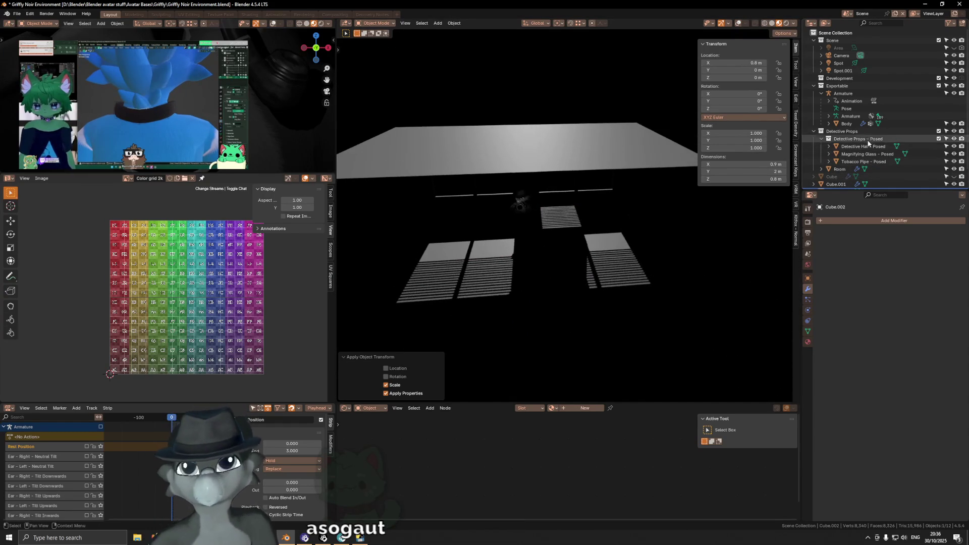
scroll(847, 101, down, 2)
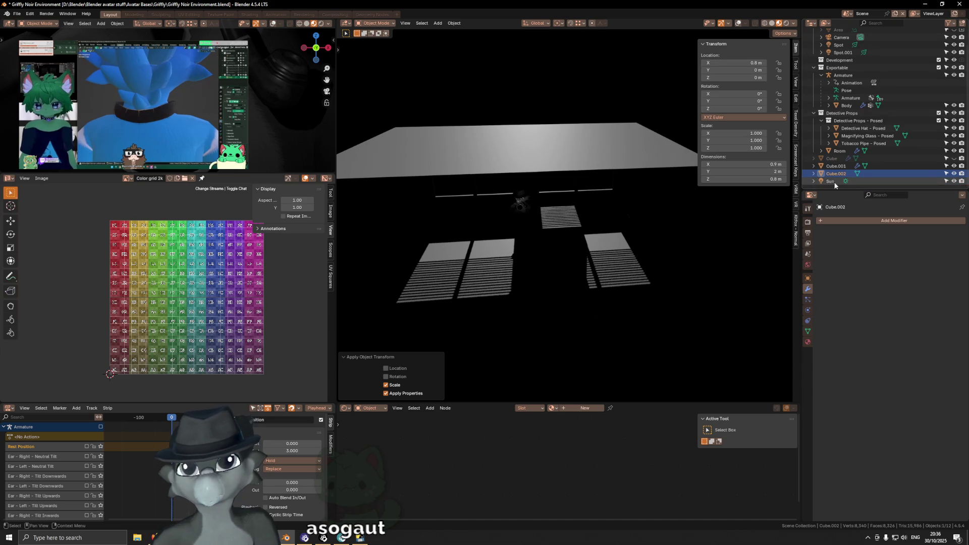
click(835, 181)
key(r)
key(z)
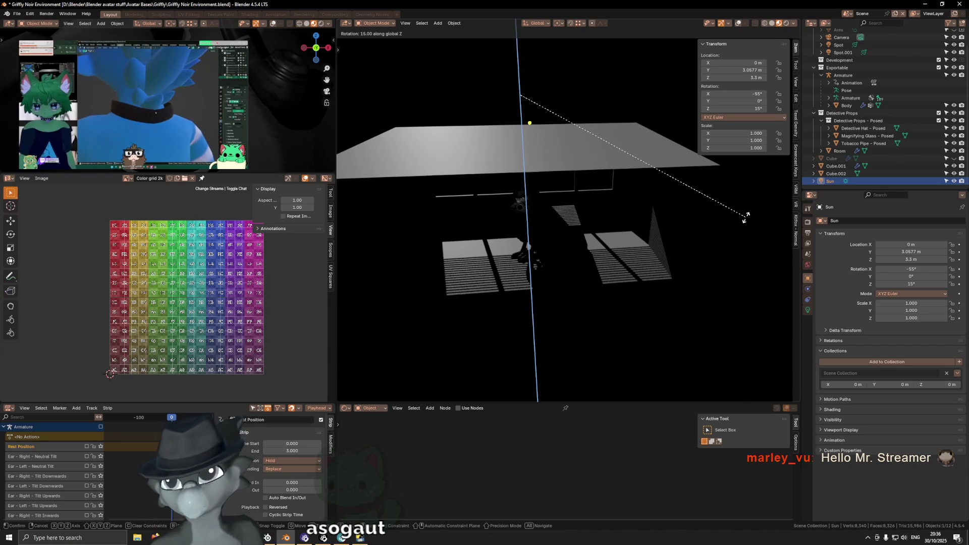
click(745, 216)
Check the stripes, undo the 15° turn, and rotate the Sun −15° around Z instead.
scroll(567, 218, up, 5)
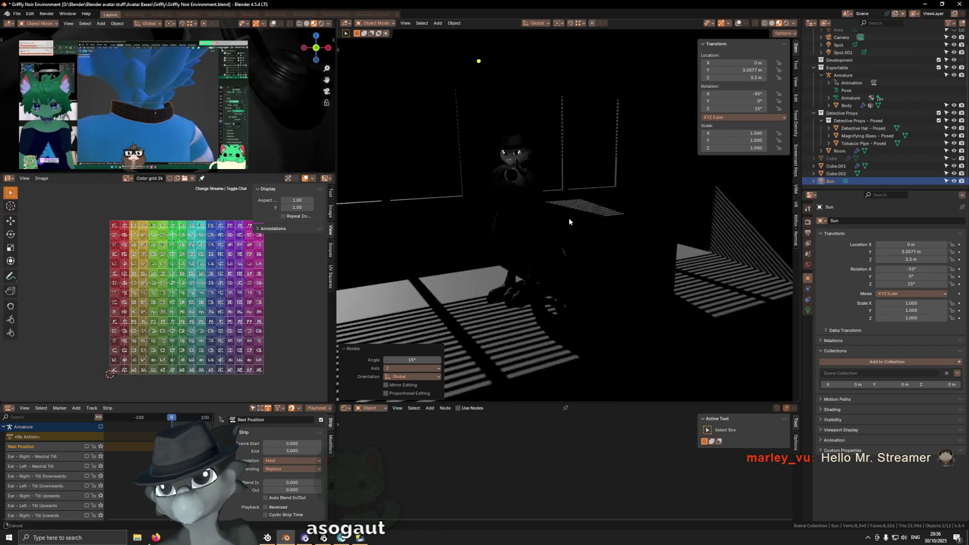
middle_drag(567, 218, 602, 229)
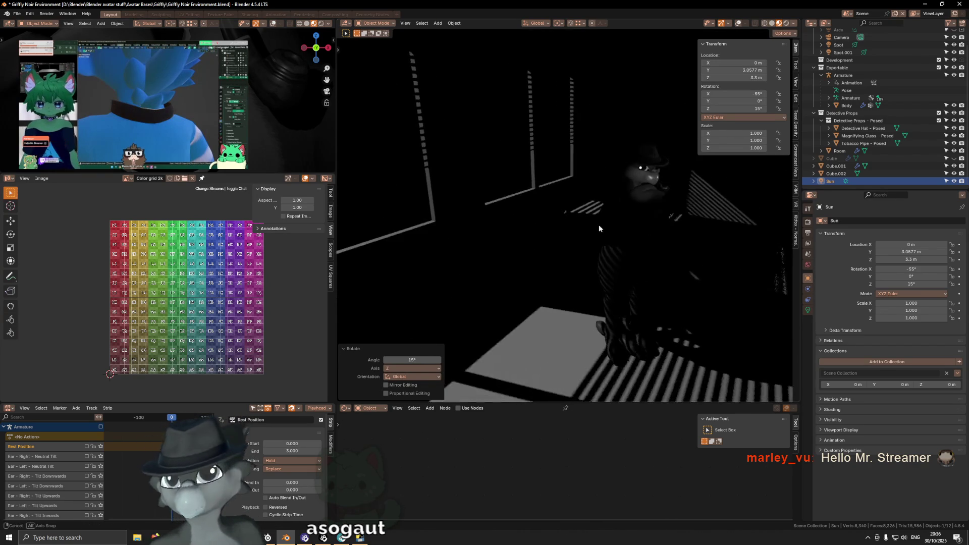
middle_drag(602, 230, 576, 232)
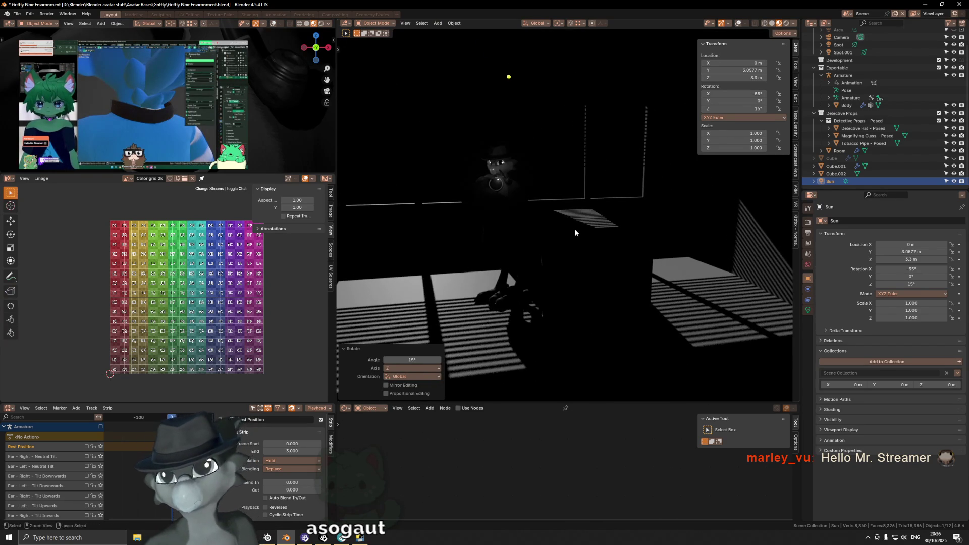
key(ctrl+z)
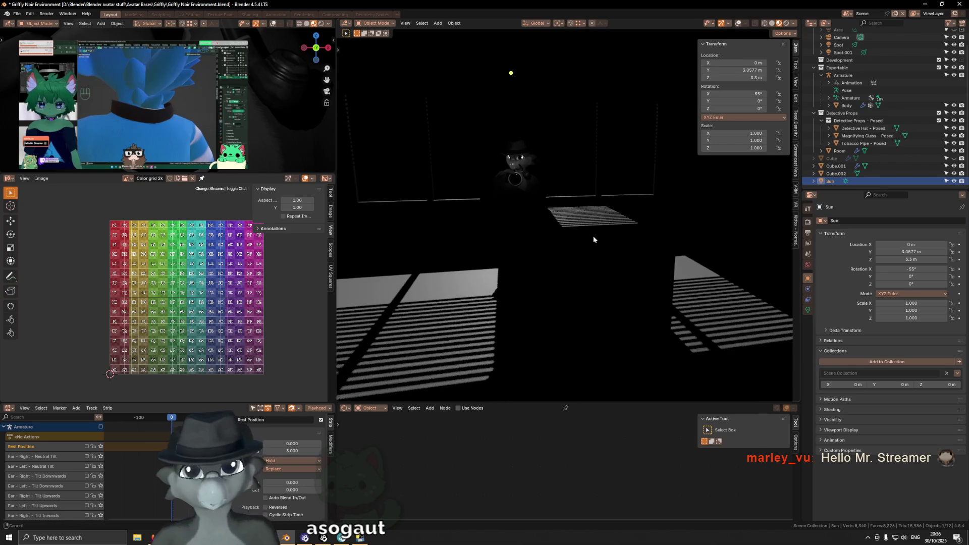
middle_drag(587, 239, 610, 250)
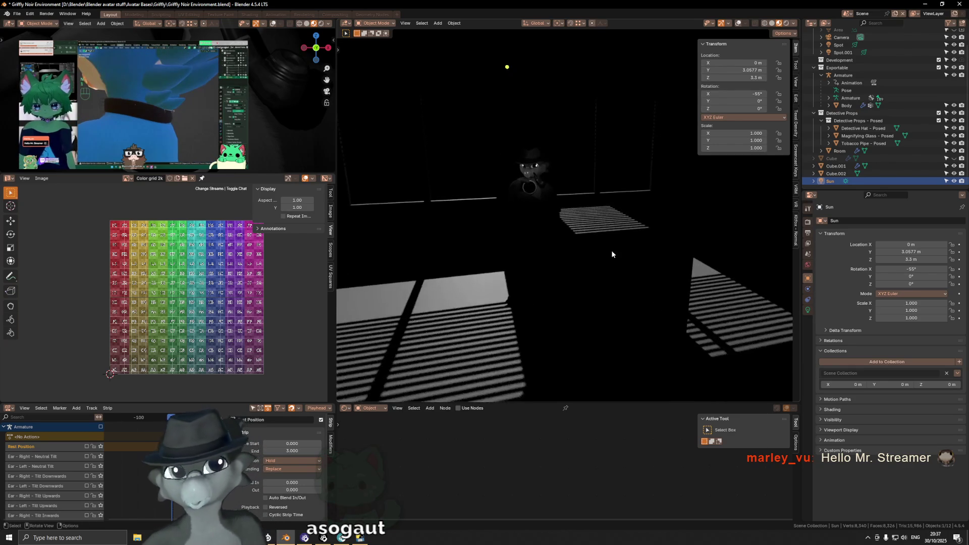
key(r)
key(z)
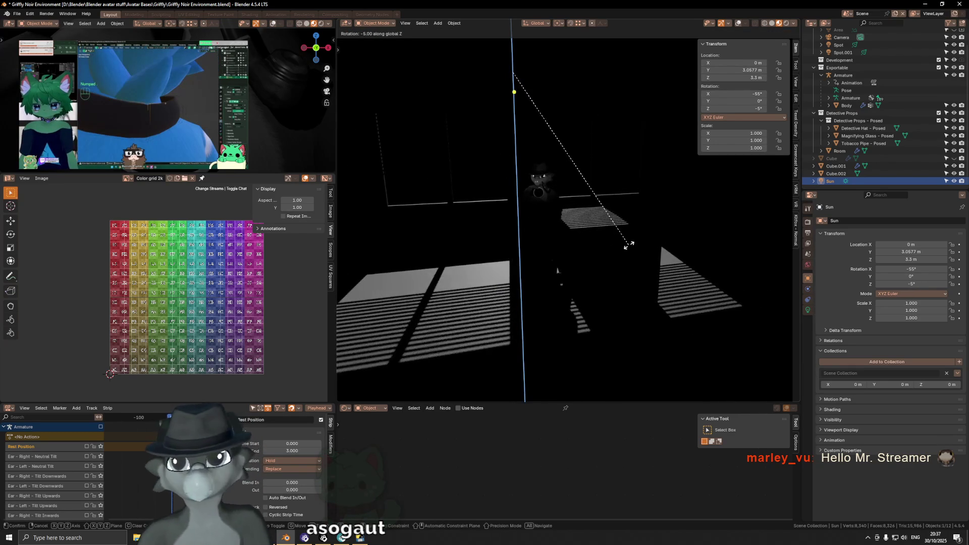
click(658, 225)
Orbit and zoom the view to inspect the floor stripes at the Sun's −55°, 0°, −15° rotation.
middle_drag(616, 227, 600, 219)
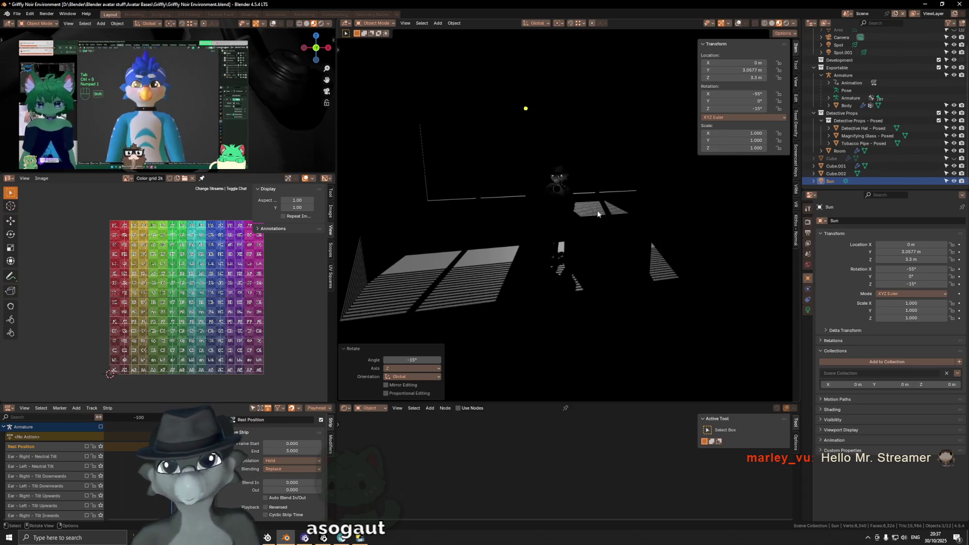
scroll(598, 213, up, 2)
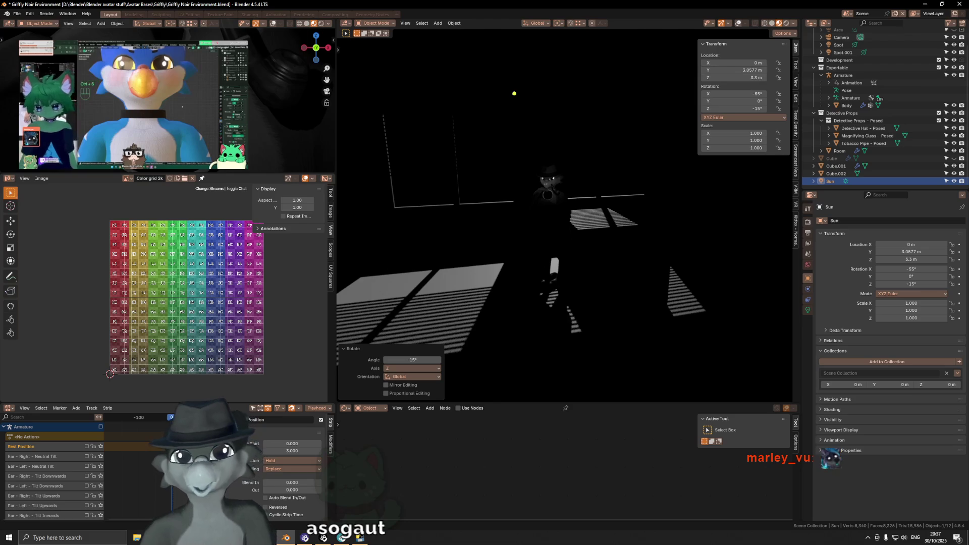
middle_drag(517, 193, 541, 196)
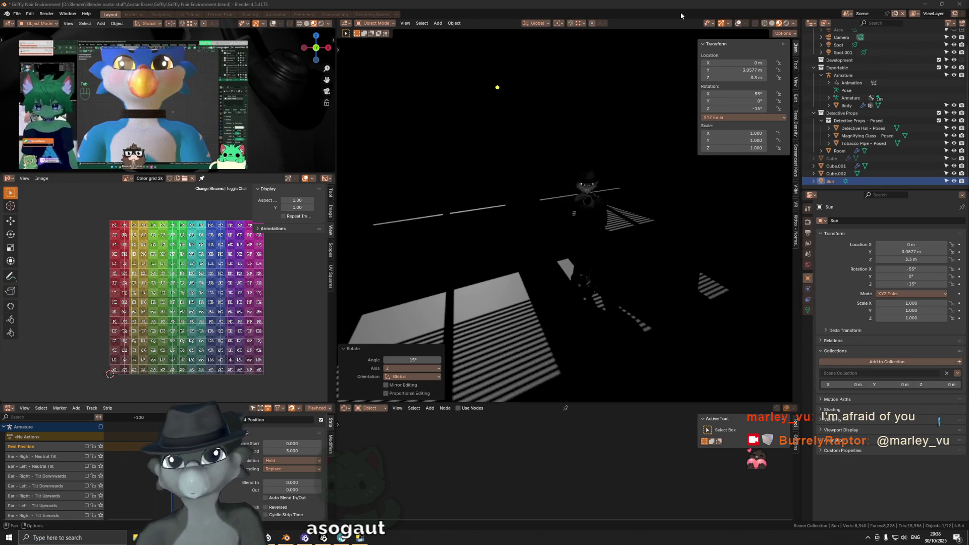
Orbit around the room and turn the overlays back on to show grid, sun and rig.
mouse_move(668, 137)
middle_down()
mouse_move(579, 216)
mouse_move(587, 239)
middle_up()
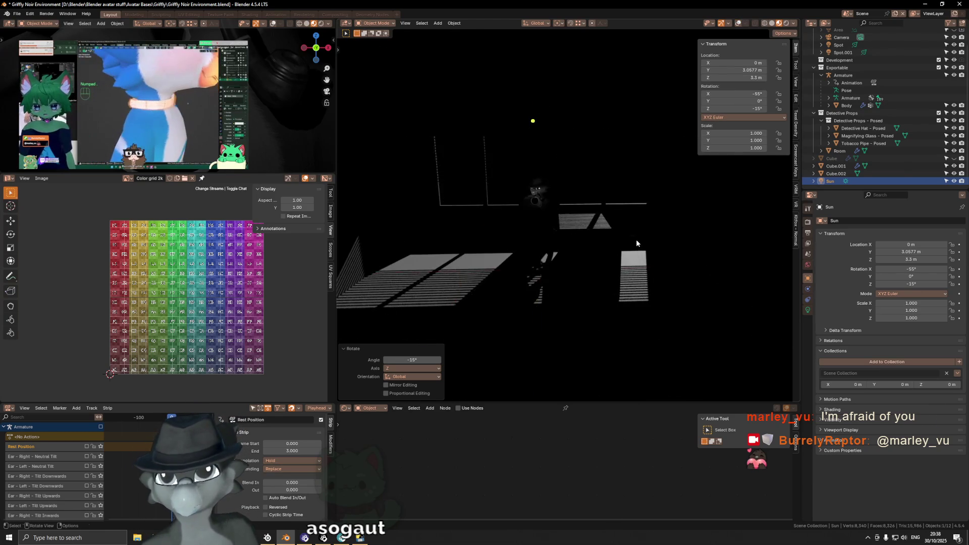
middle_drag(636, 240, 624, 270)
key(shift+alt+z)
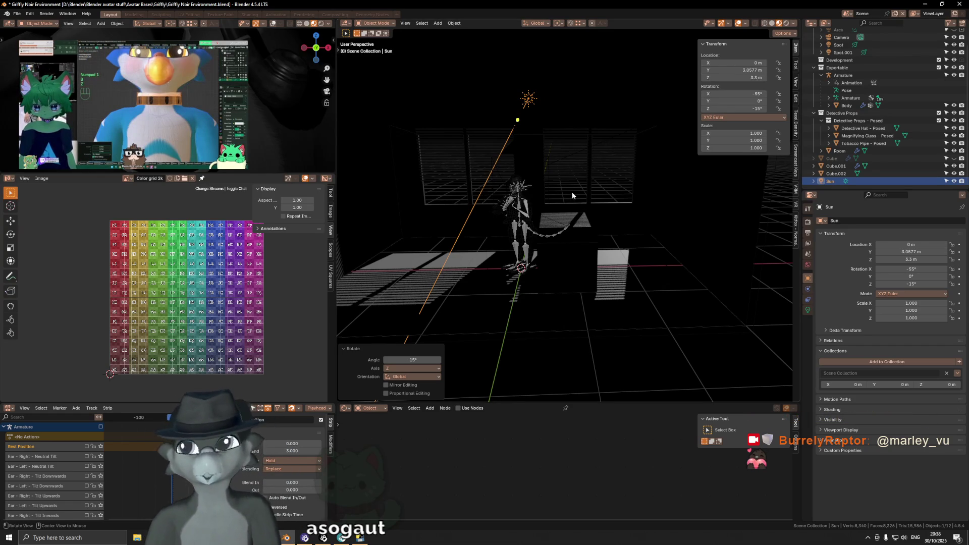
Zoom in near the skeleton's tail and add a Cube with Size 0.02 m.
scroll(563, 216, up, 4)
mouse_move(563, 216)
middle_down()
mouse_move(575, 226)
mouse_move(583, 216)
middle_up()
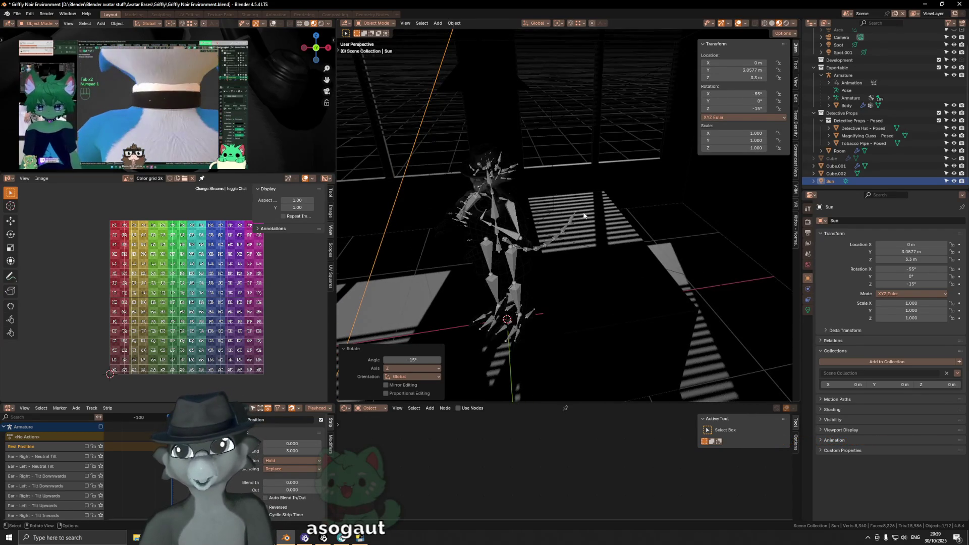
scroll(583, 216, up, 2)
scroll(575, 218, up, 2)
scroll(568, 220, up, 2)
scroll(567, 228, up, 2)
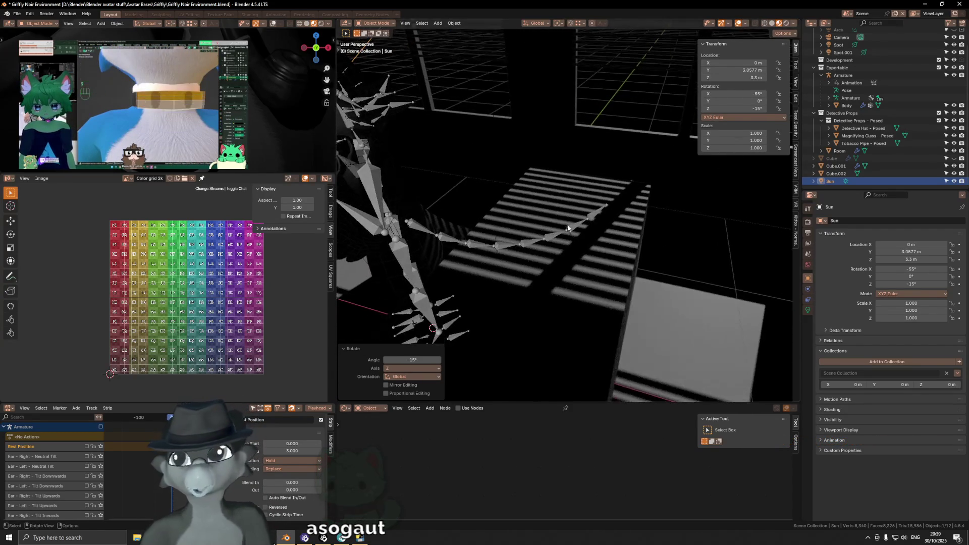
key(shift+a)
mouse_move(662, 215)
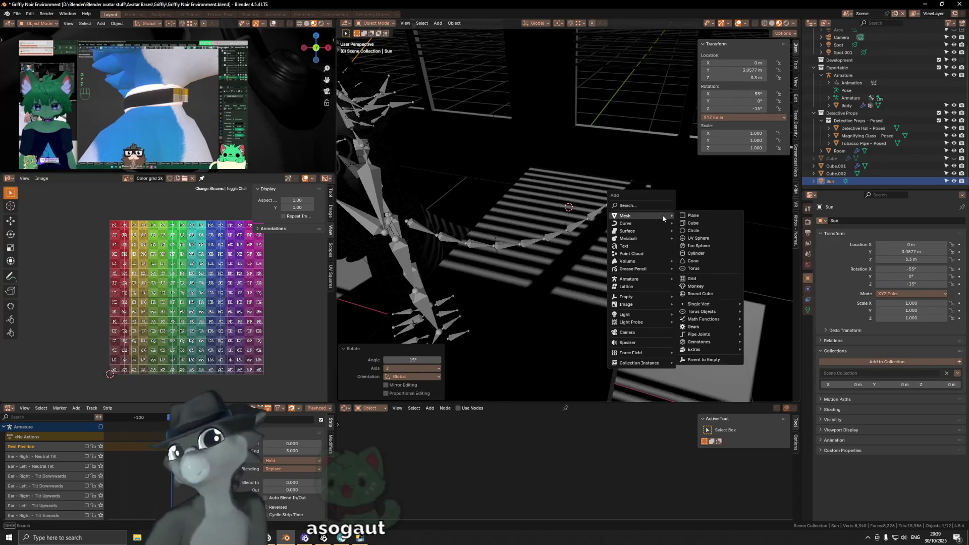
click(693, 223)
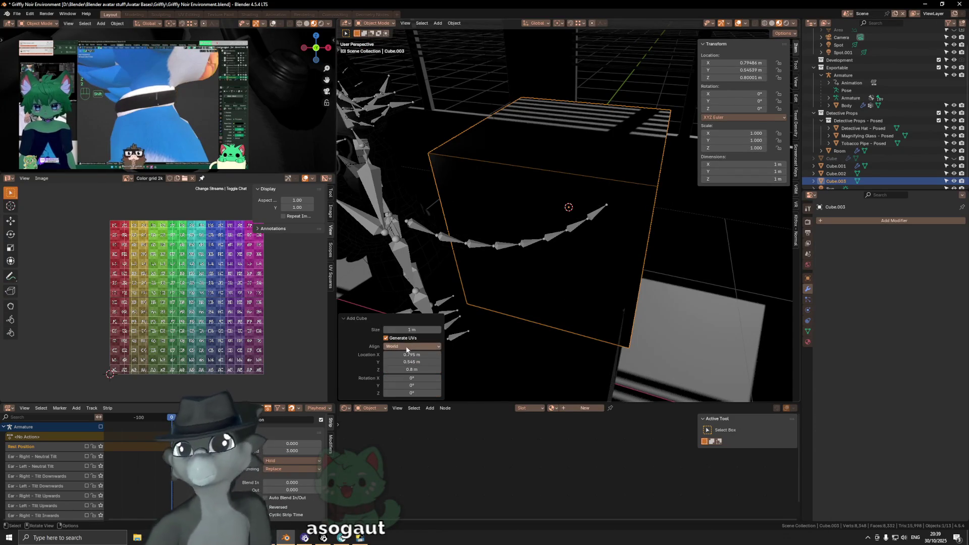
click(413, 330)
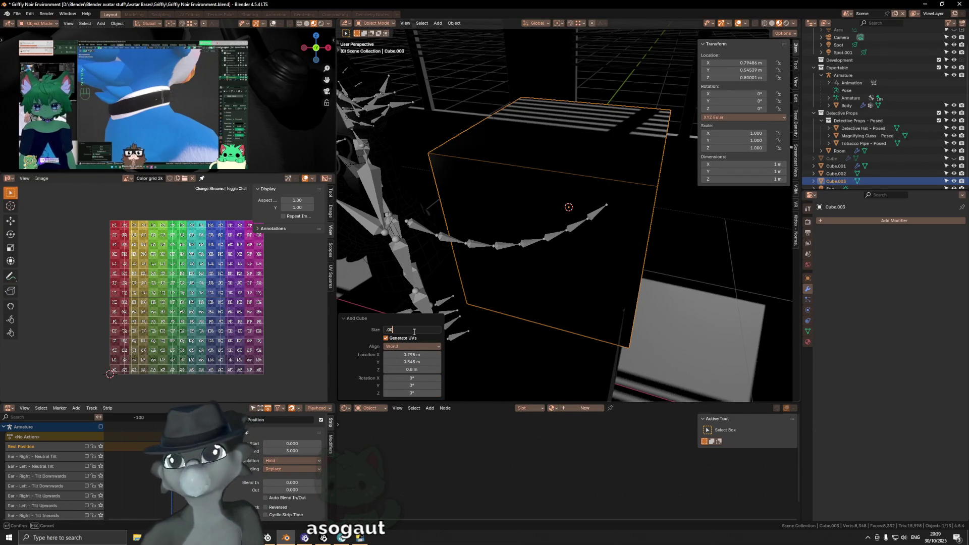
key(Return)
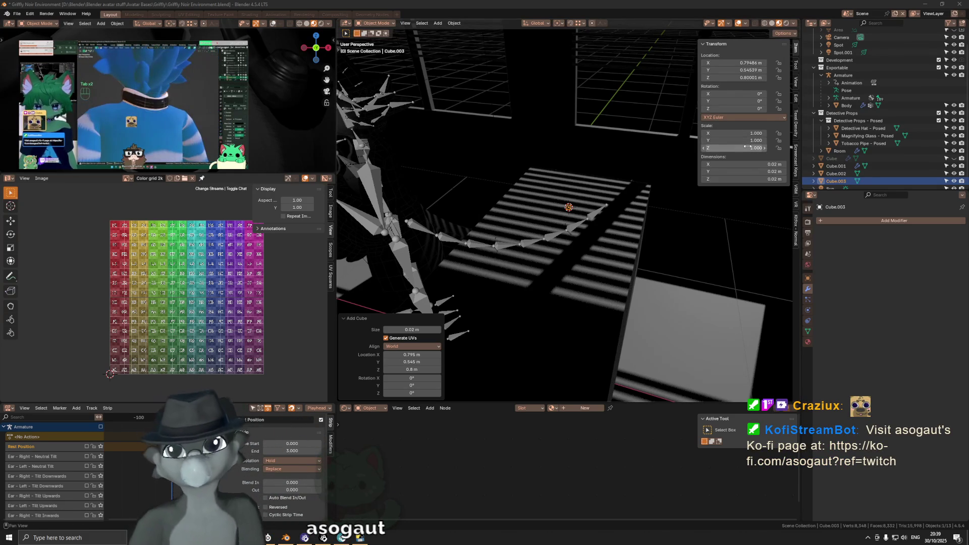
click(753, 182)
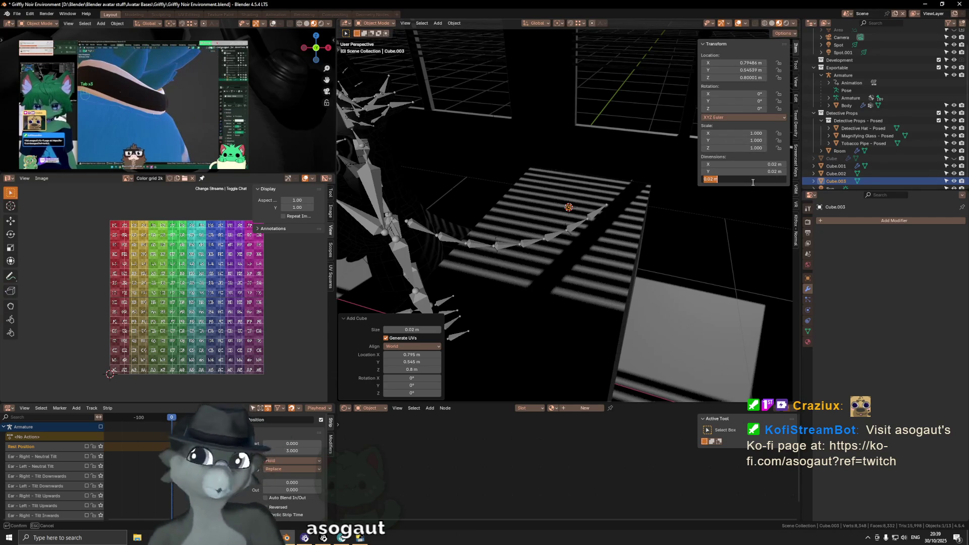
Set the cube's dimensions to X 0.21 m, Y 0.297 m, Z 0.02 m, fixing the mistyped 29.7 m.
key(Return)
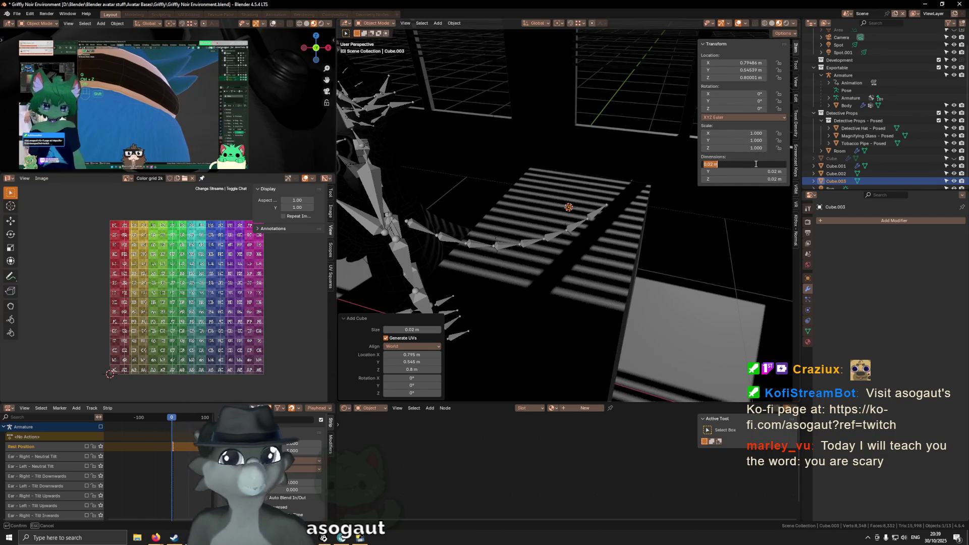
text(2)
key(Tab)
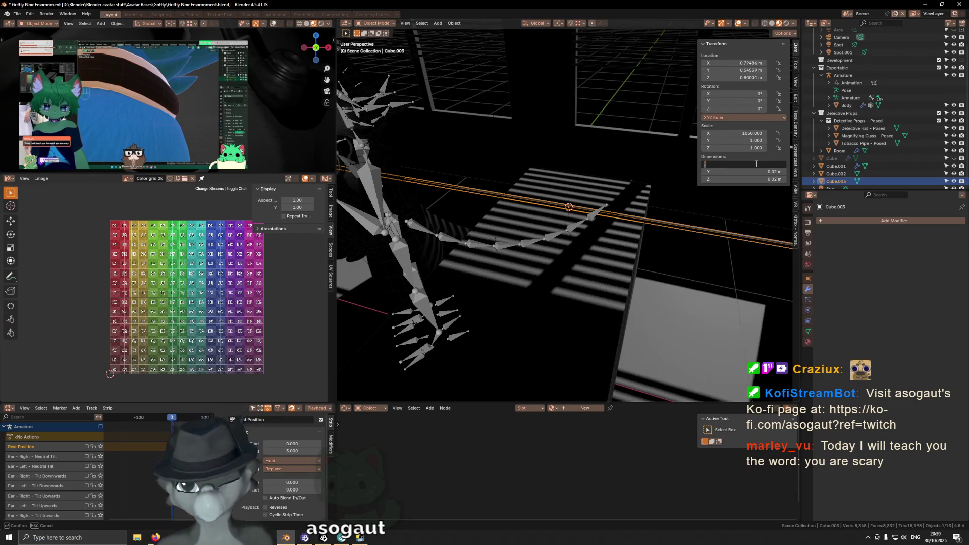
key(Tab)
text(29.7)
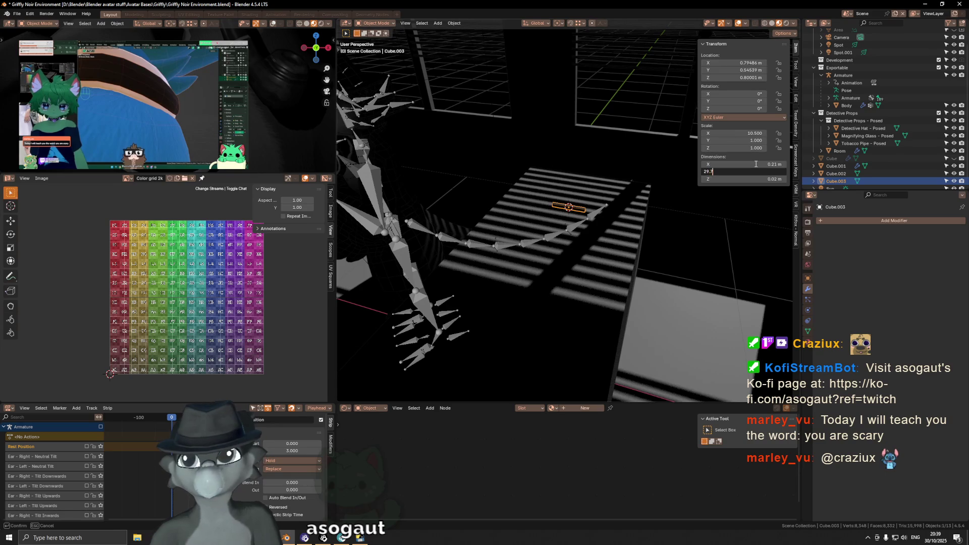
key(Return)
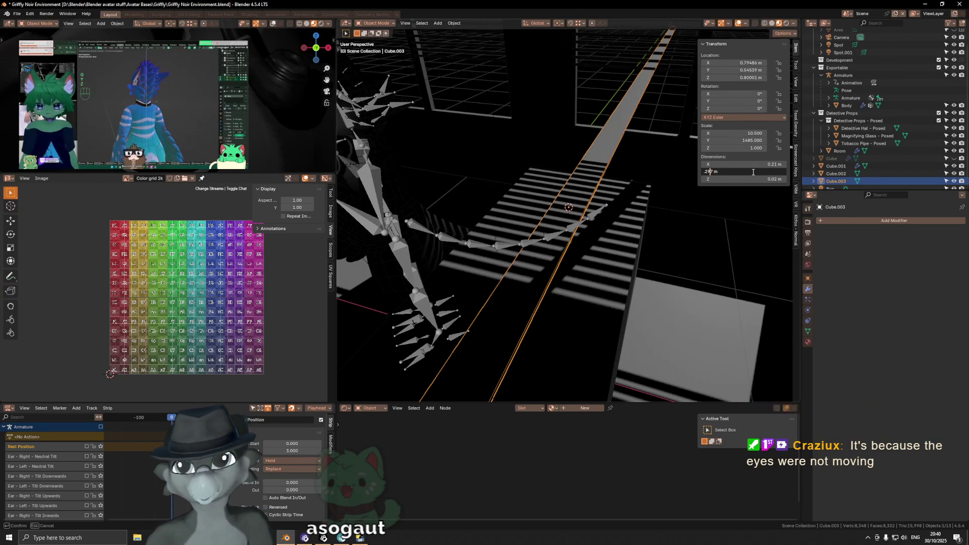
key(Return)
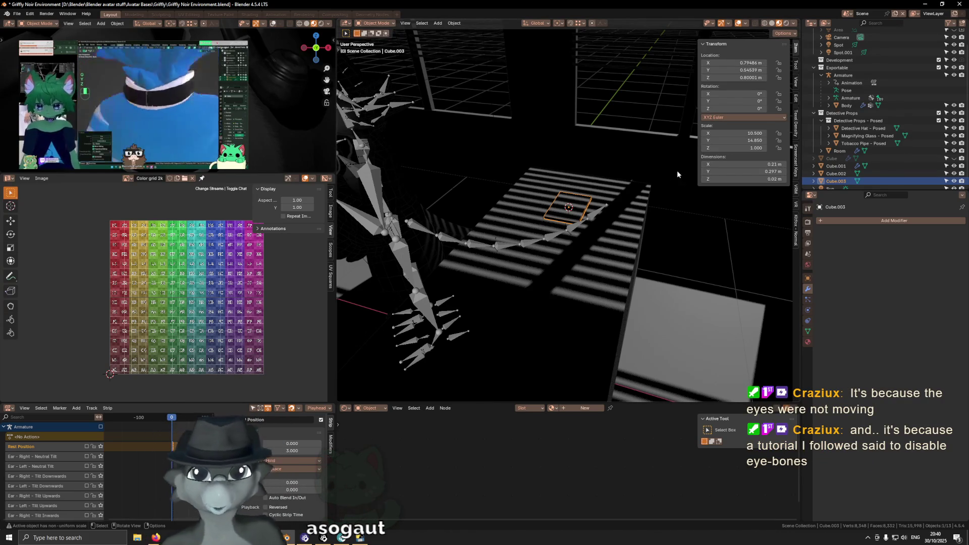
Toggle into Edit Mode and back on the sheet to set its origin.
mouse_move(656, 186)
middle_down()
mouse_move(600, 220)
mouse_move(603, 200)
middle_up()
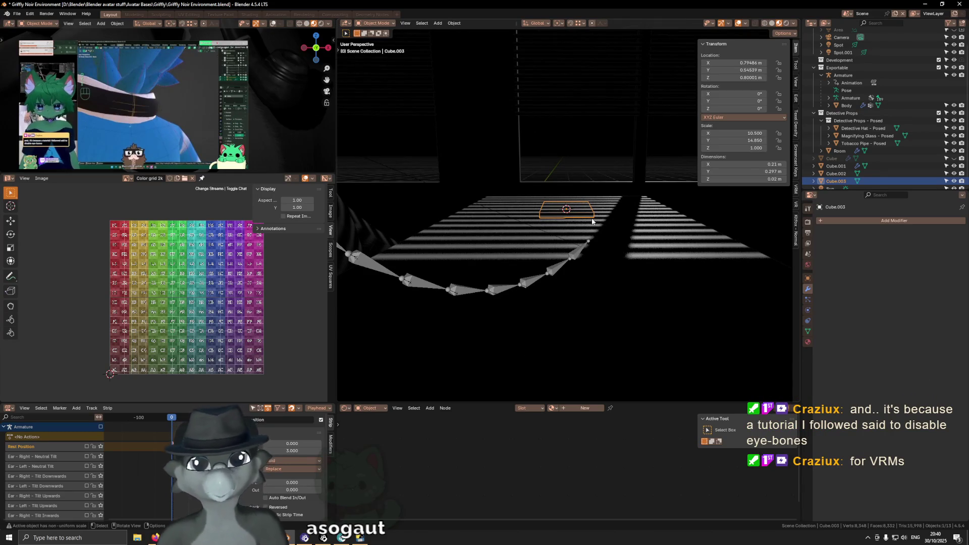
mouse_move(592, 221)
middle_down()
mouse_move(608, 241)
mouse_move(686, 232)
middle_up()
key(Tab)
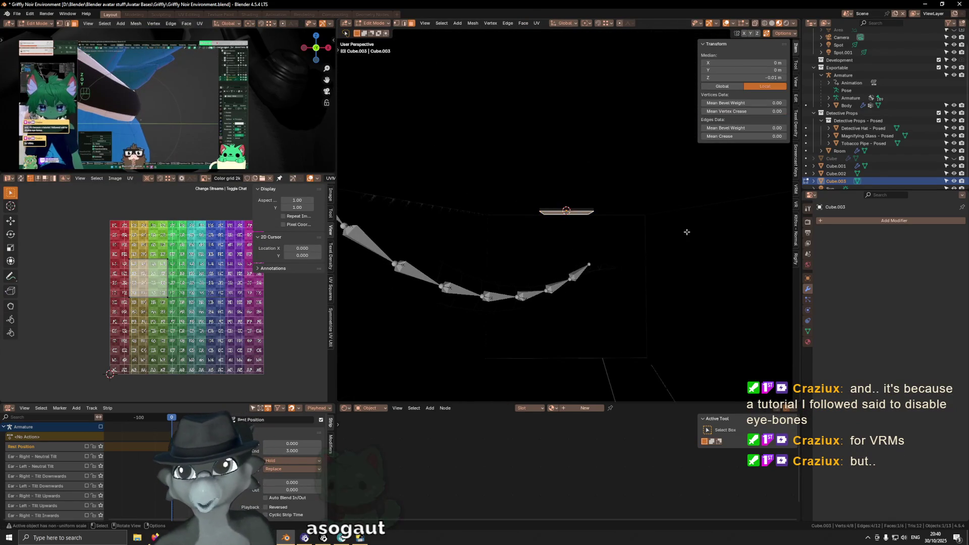
key(Tab)
mouse_move(649, 209)
middle_down()
mouse_move(590, 239)
mouse_move(581, 228)
mouse_move(602, 242)
middle_up()
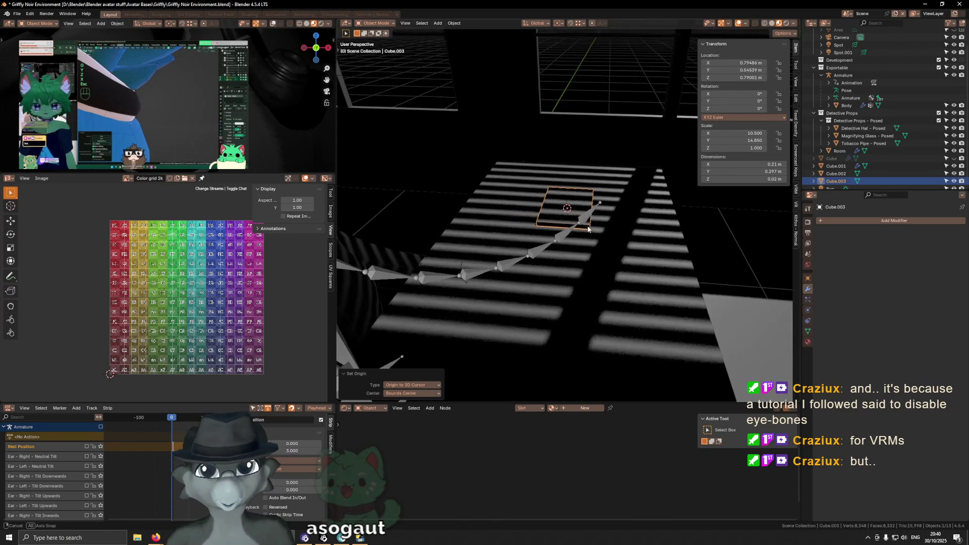
Enable face snapping and raise the sheet along Z to 0.8 m.
key(g)
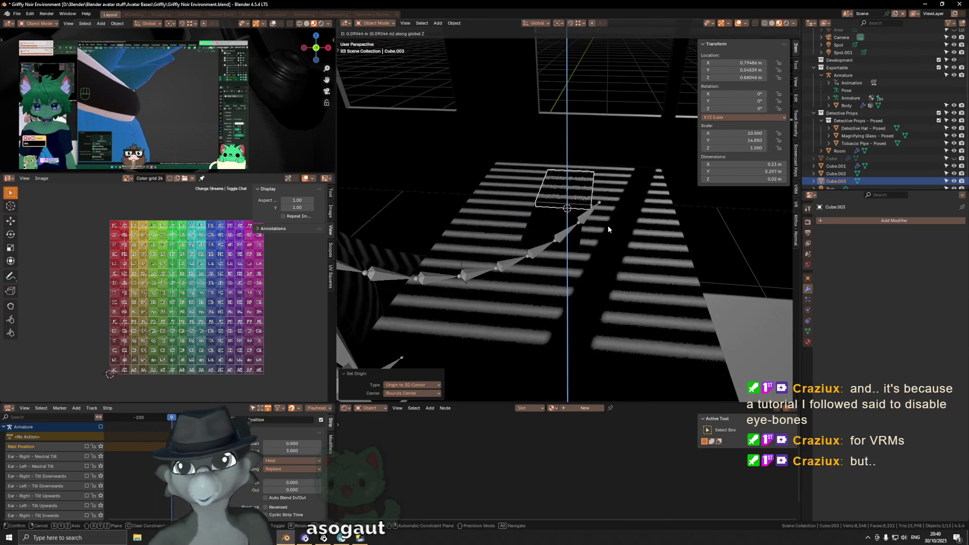
right_click(607, 225)
click(582, 23)
click(575, 92)
key(g)
key(z)
click(606, 227)
Rotate the sheet 65° around Z and move it to 0.718, 0.700 m.
mouse_move(606, 227)
middle_down()
mouse_move(615, 231)
mouse_move(595, 225)
middle_up()
key(r)
key(z)
click(634, 196)
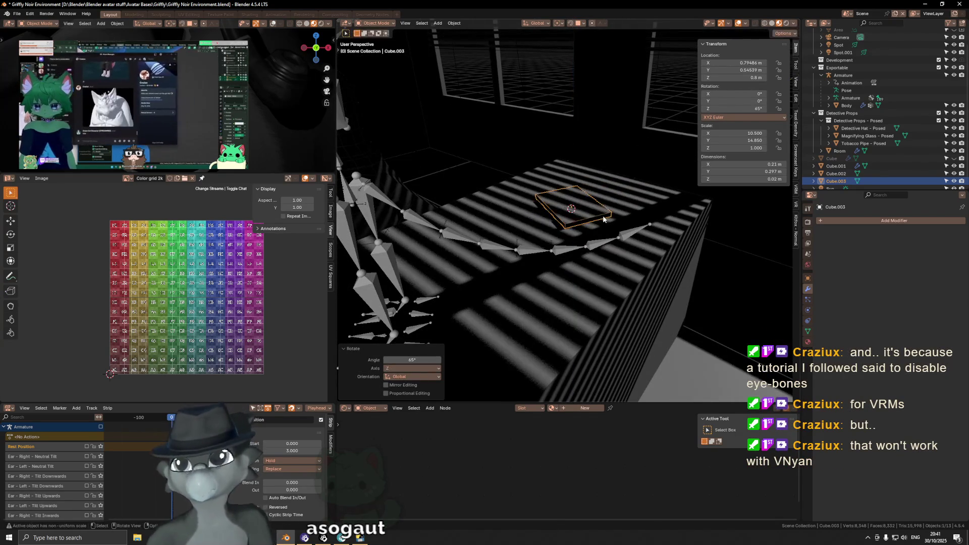
mouse_move(634, 196)
middle_down()
mouse_move(585, 256)
mouse_move(605, 225)
middle_up()
key(g)
click(583, 261)
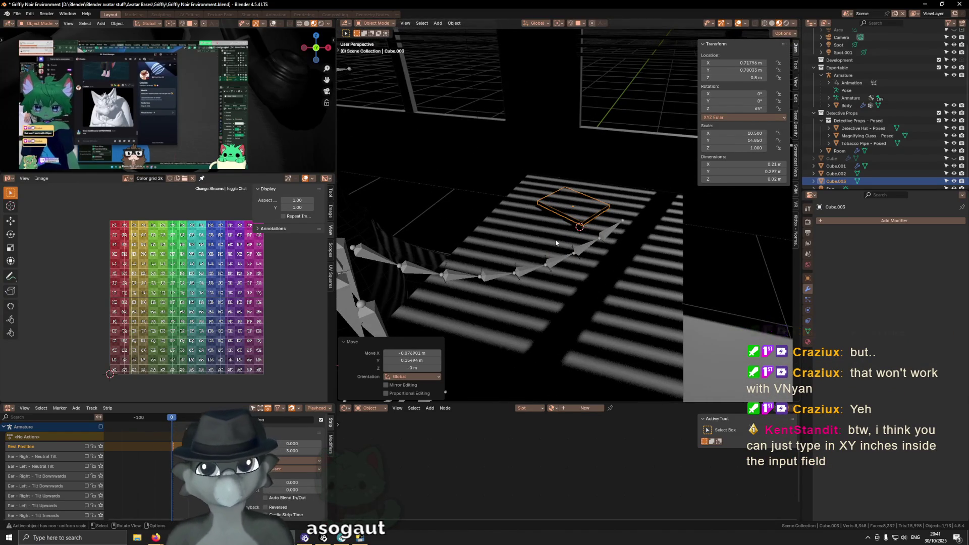
middle_drag(603, 224, 565, 242)
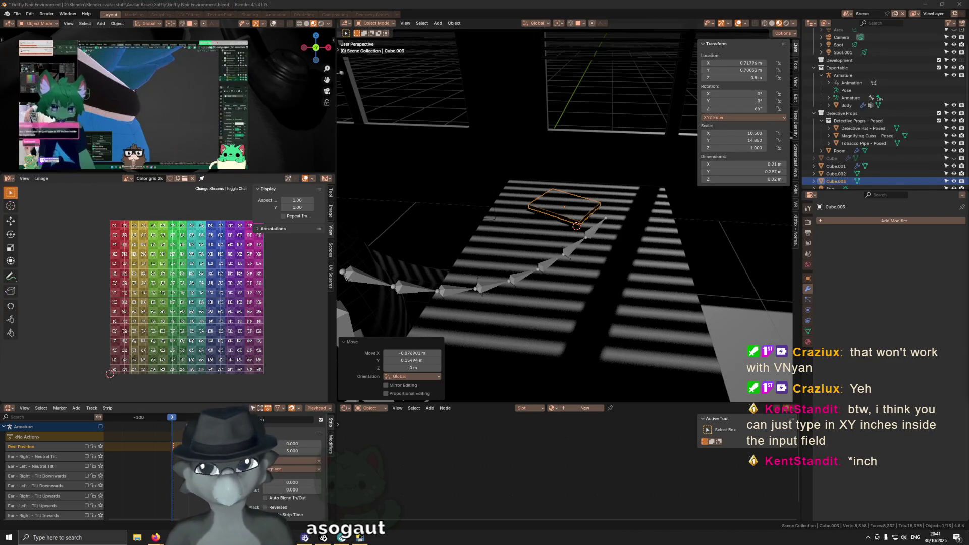
middle_drag(556, 204, 535, 204)
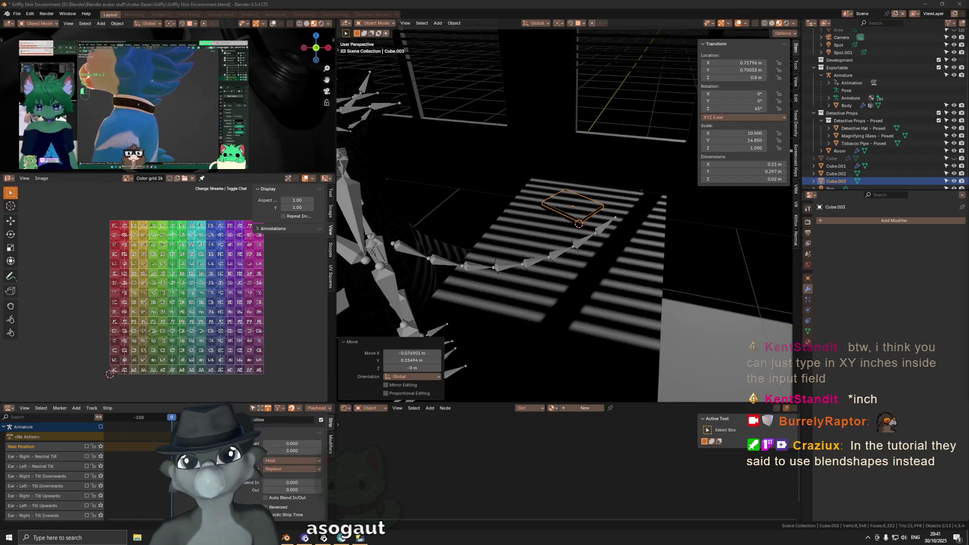
mouse_move(505, 242)
middle_down()
mouse_move(528, 236)
mouse_move(646, 252)
middle_up()
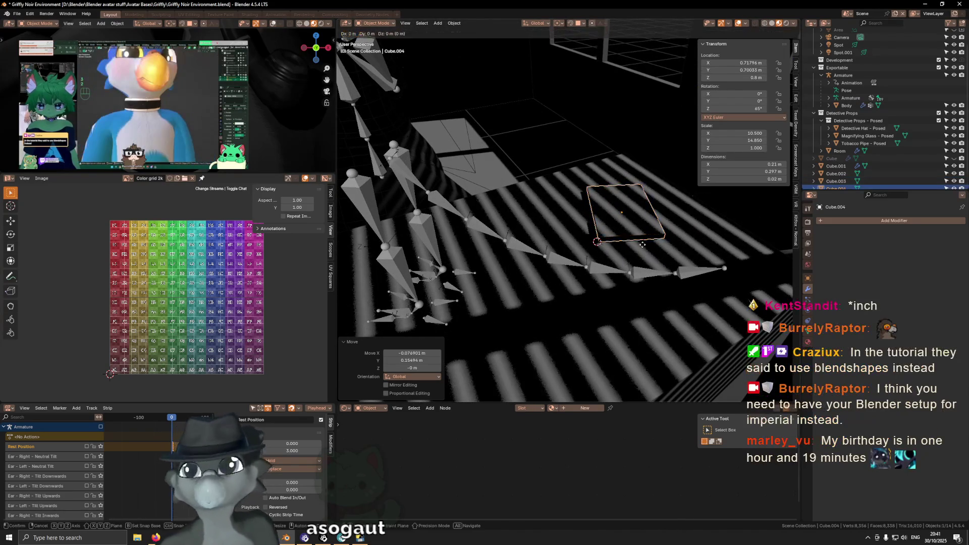
Duplicate the sheet, turn the copy to 100° around Z, and make it 0.001 m thick.
key(shift+d)
click(673, 271)
key(r)
key(z)
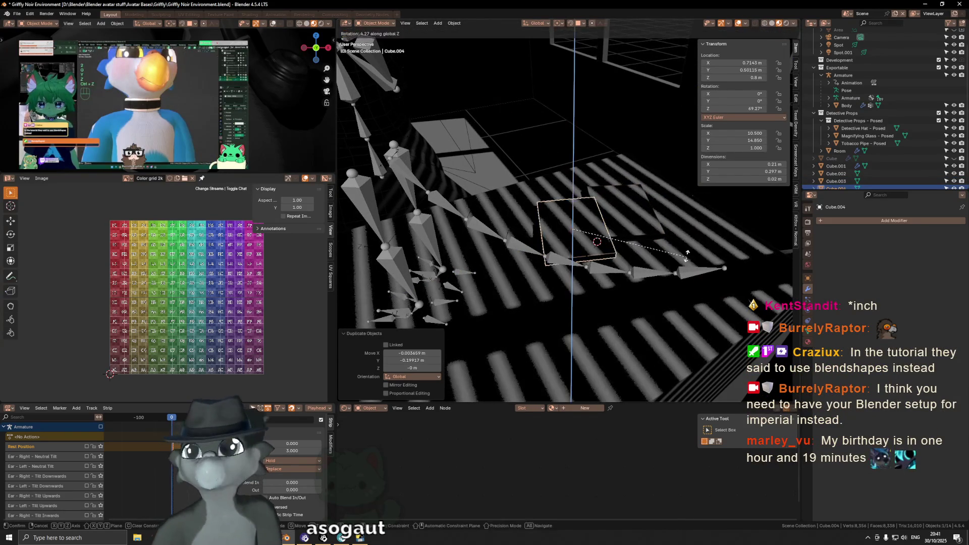
click(675, 196)
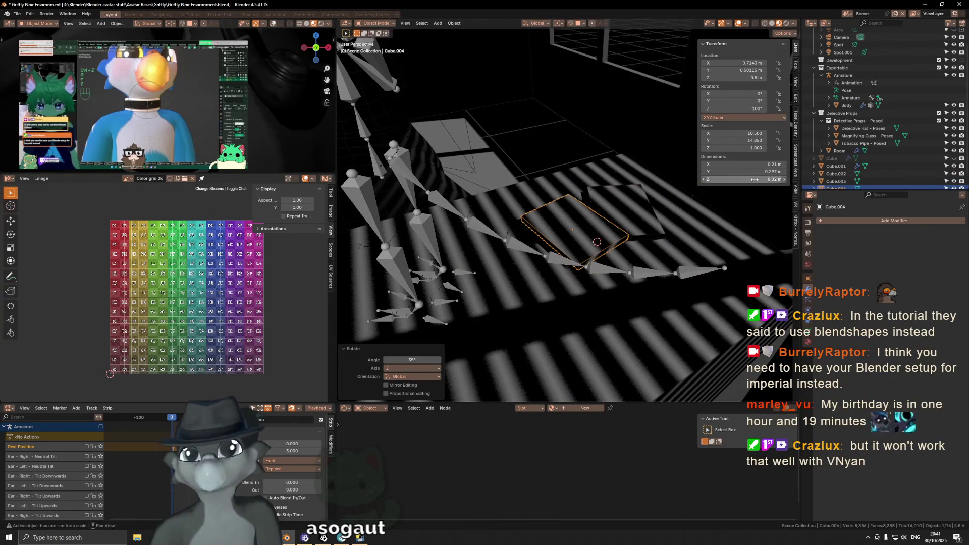
middle_drag(687, 173, 702, 190)
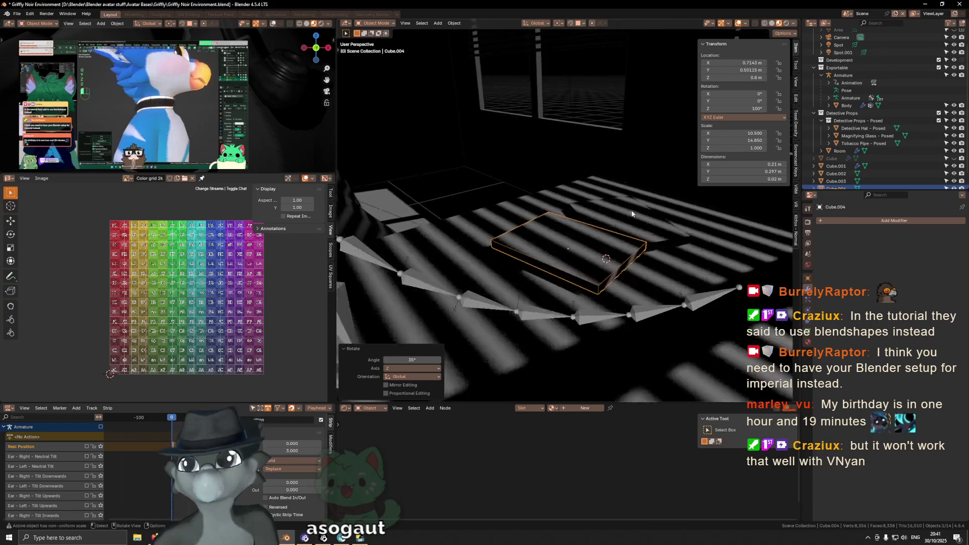
text(.001)
key(Return)
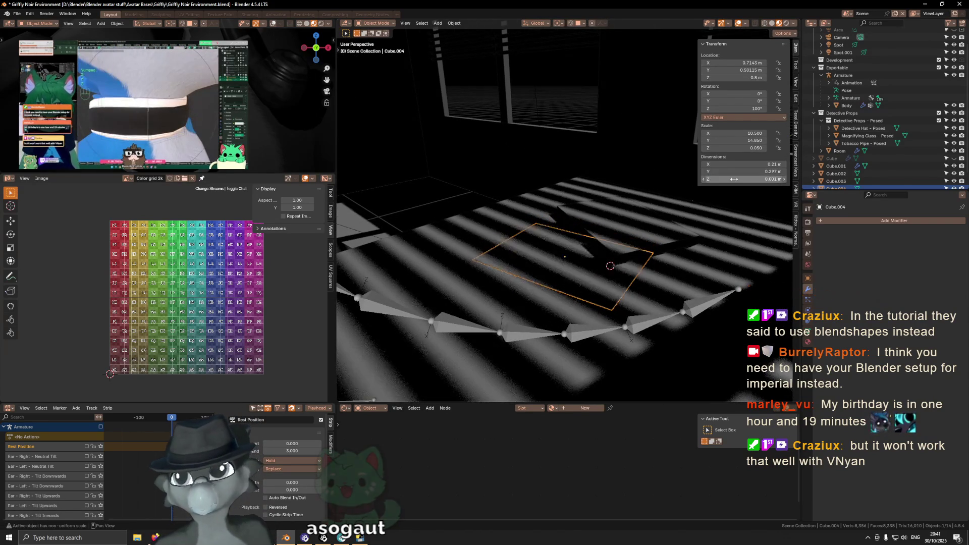
Select the first paper sheet and apply its scale with Ctrl+A.
middle_drag(452, 311, 488, 255)
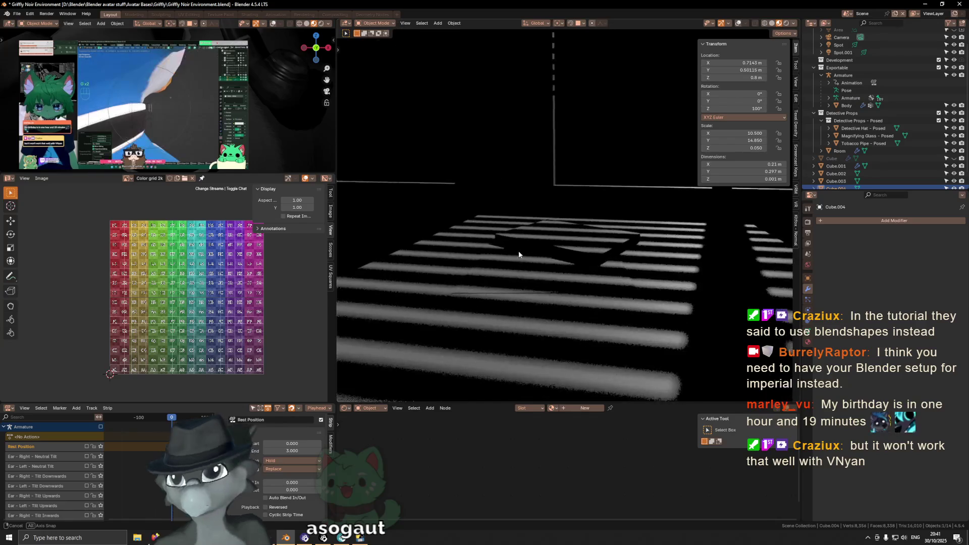
alt+click(691, 243)
click(662, 243)
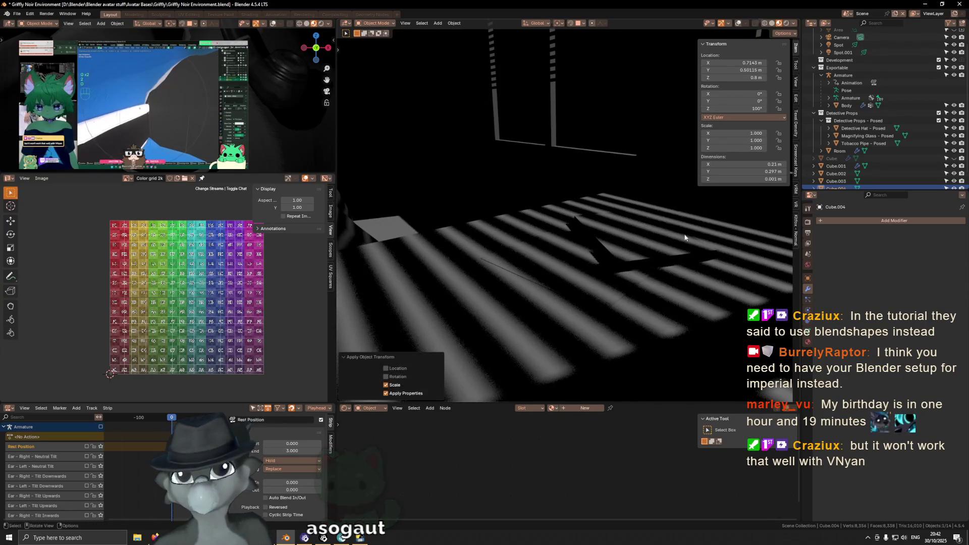
key(ctrl+a)
click(755, 270)
middle_drag(596, 261, 621, 270)
double_click(840, 180)
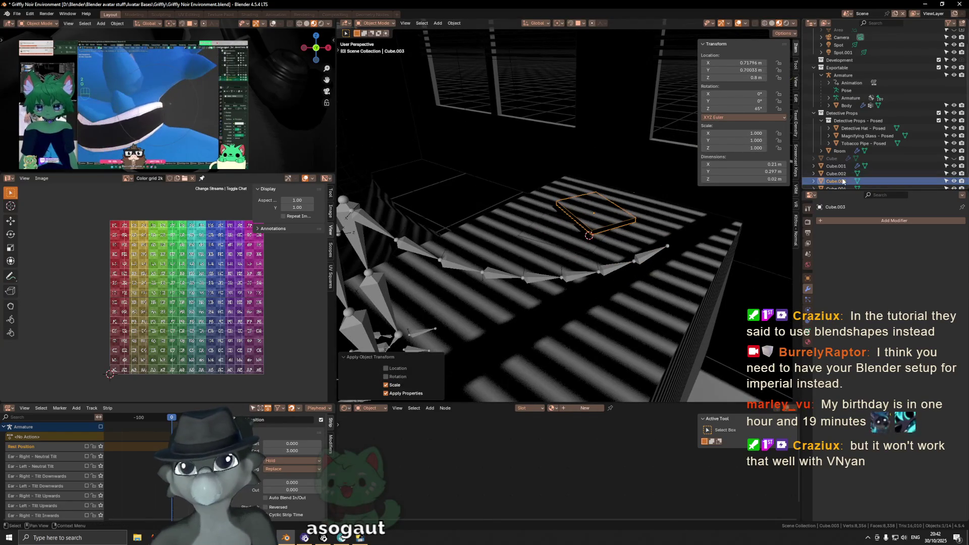
Name the first sheet 'Paper - Stack 1' and rename Cube.004 to 'Paper - Sheet'.
text(Paper - )
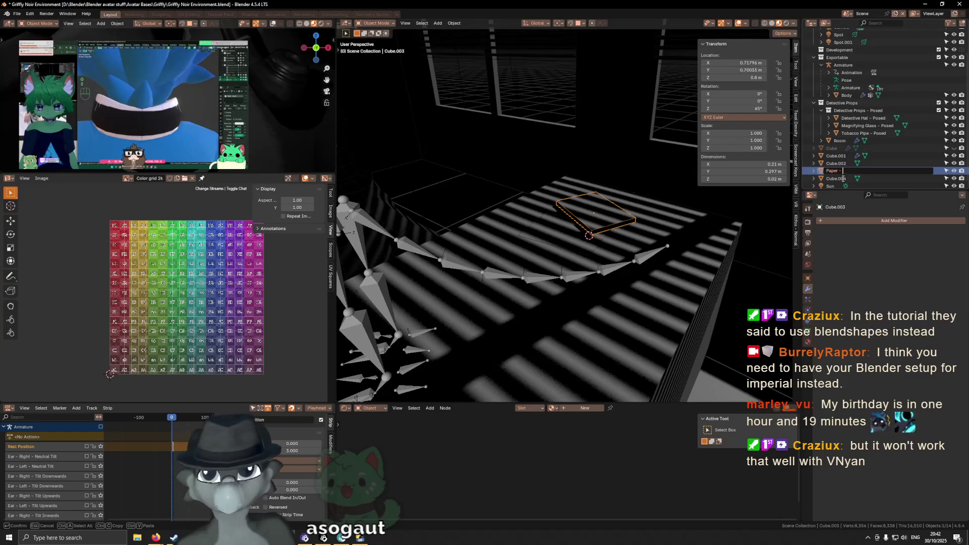
text(Stack 1)
key(Return)
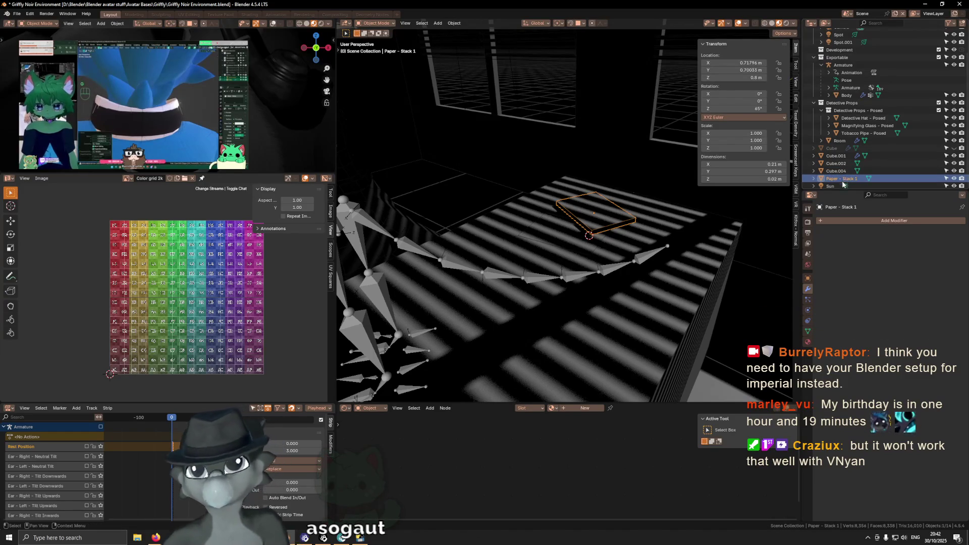
click(808, 331)
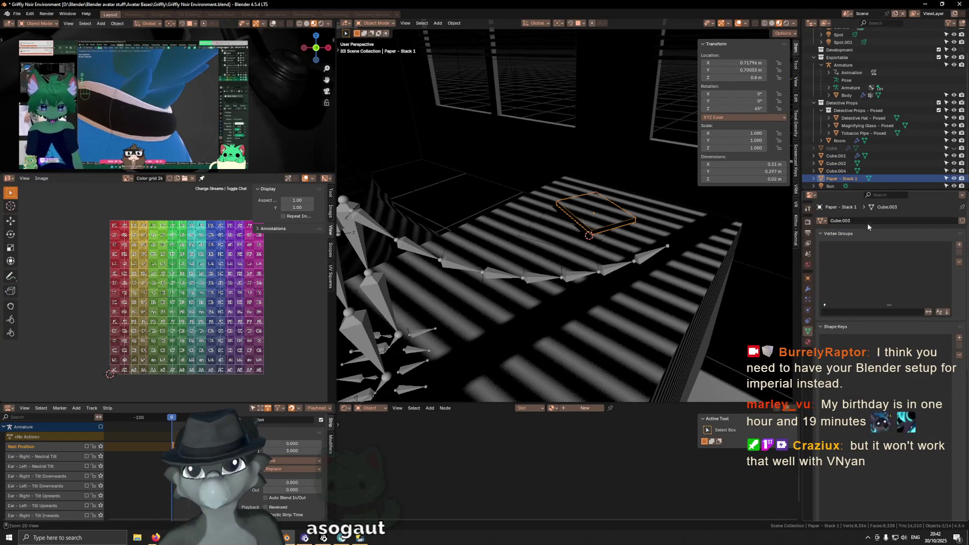
click(837, 171)
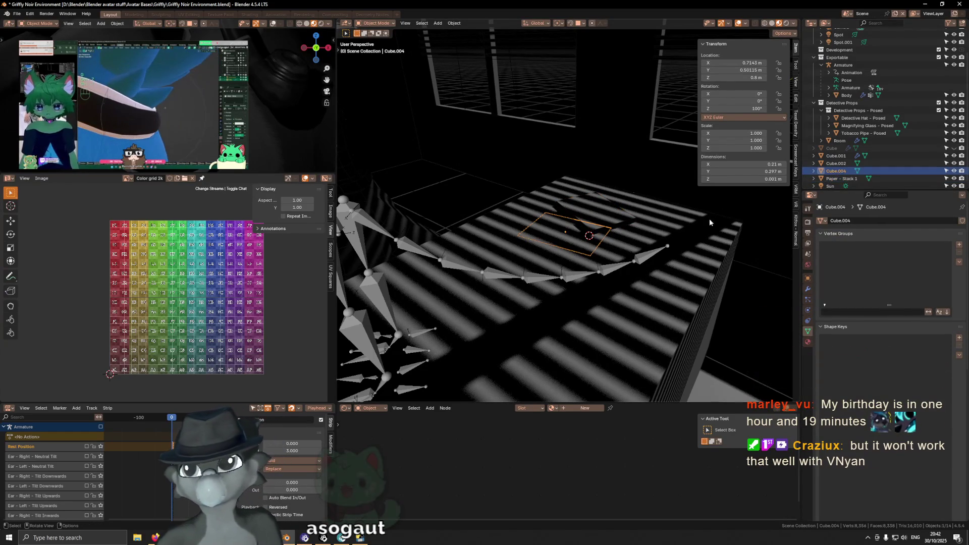
double_click(837, 170)
text(aper - Shee)
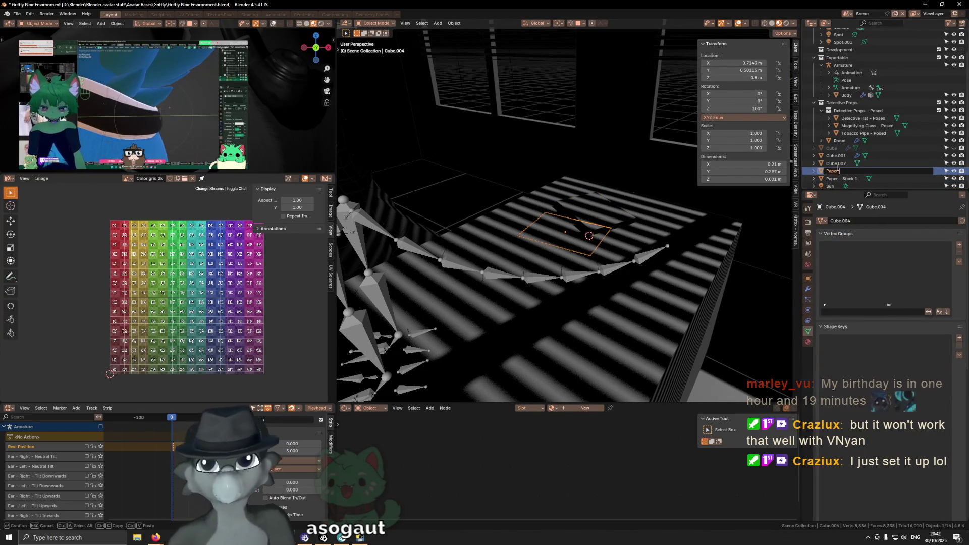
text(t)
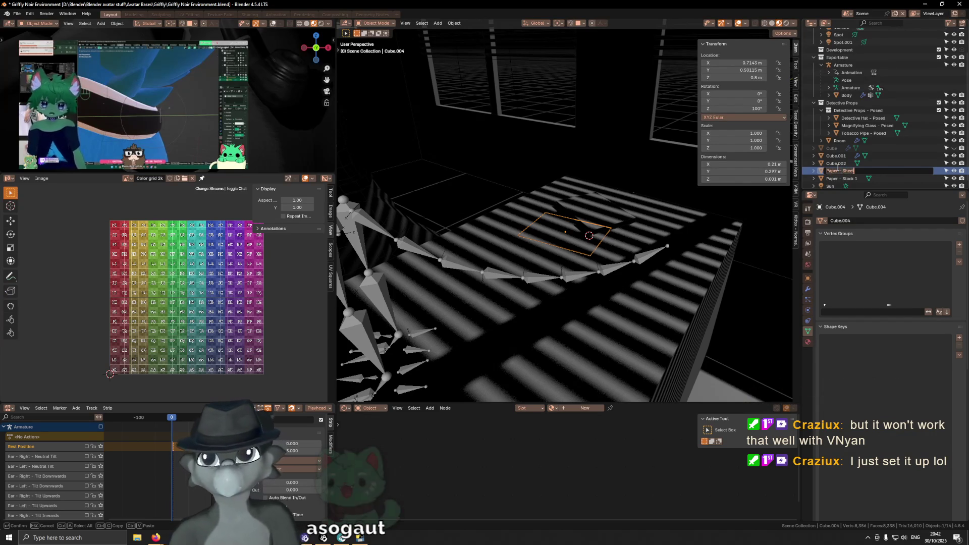
key(Return)
key(Return)
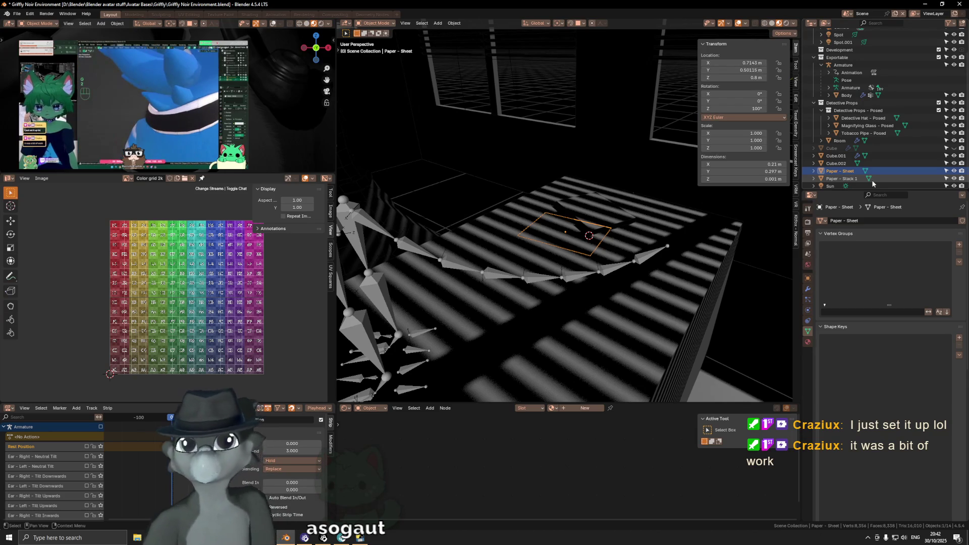
middle_drag(555, 212, 539, 204)
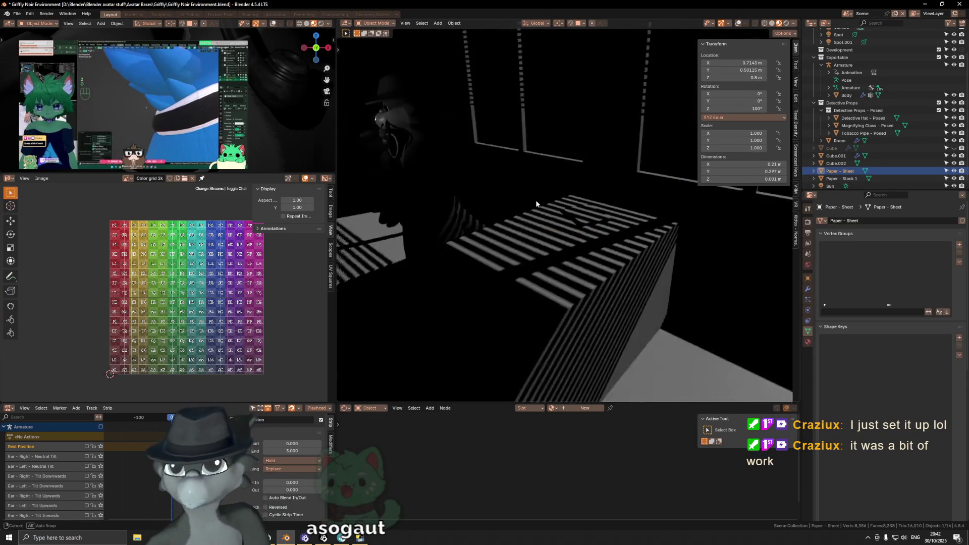
Orbit to face the room, hide the N sidebar, and enlarge the upper editor area.
mouse_move(539, 204)
middle_down()
mouse_move(526, 220)
mouse_move(572, 199)
mouse_move(621, 246)
mouse_move(503, 251)
mouse_move(525, 240)
mouse_move(546, 248)
mouse_move(563, 130)
mouse_move(598, 160)
mouse_move(574, 158)
middle_up()
key(n)
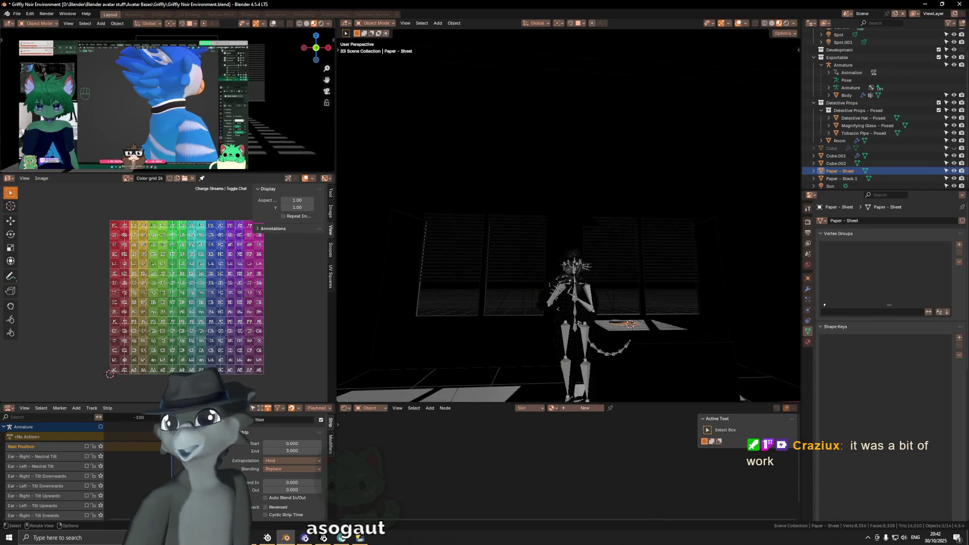
drag(229, 173, 229, 220)
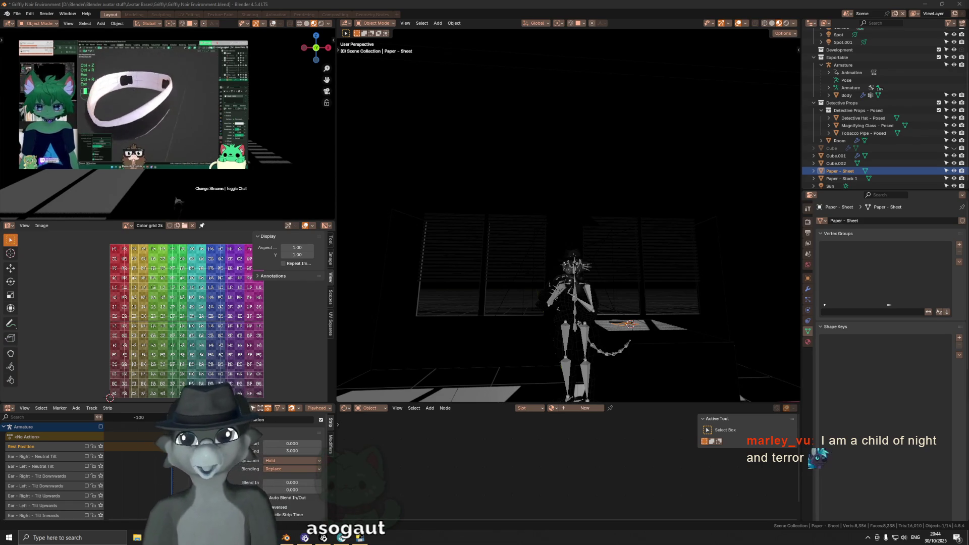
Turn off Scene World in viewport shading and set the HDRI strength to 0.05.
mouse_move(643, 219)
middle_down()
mouse_move(647, 320)
mouse_move(613, 271)
mouse_move(631, 298)
mouse_move(623, 283)
middle_up()
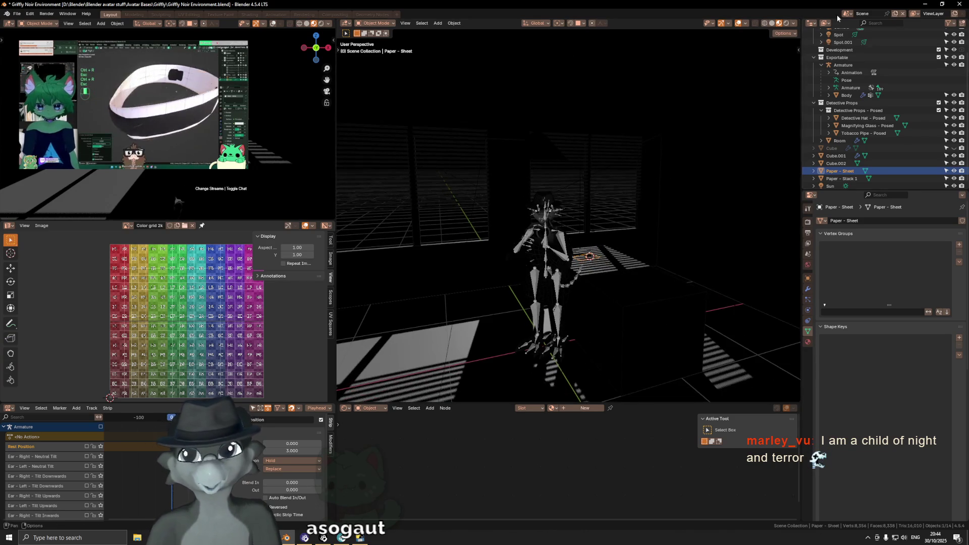
click(794, 24)
click(756, 69)
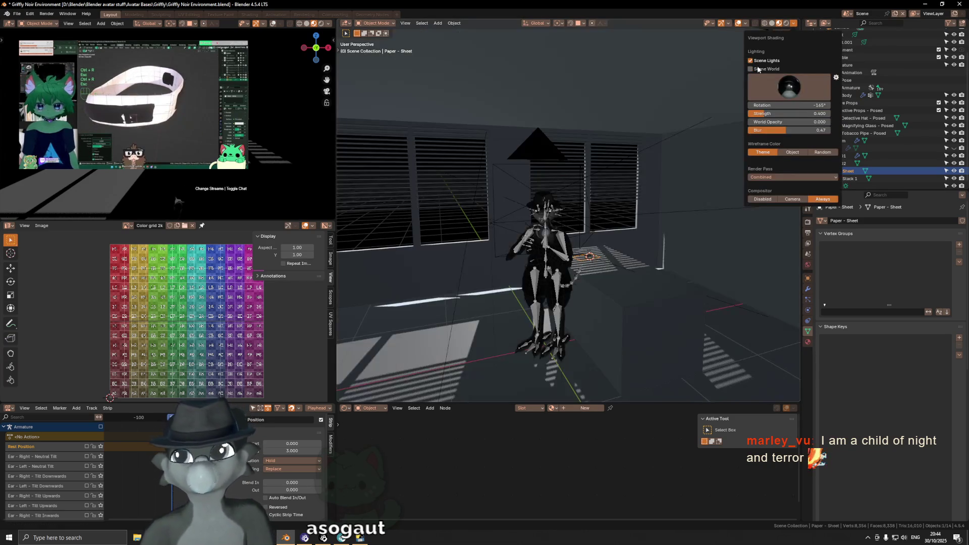
drag(785, 117, 751, 116)
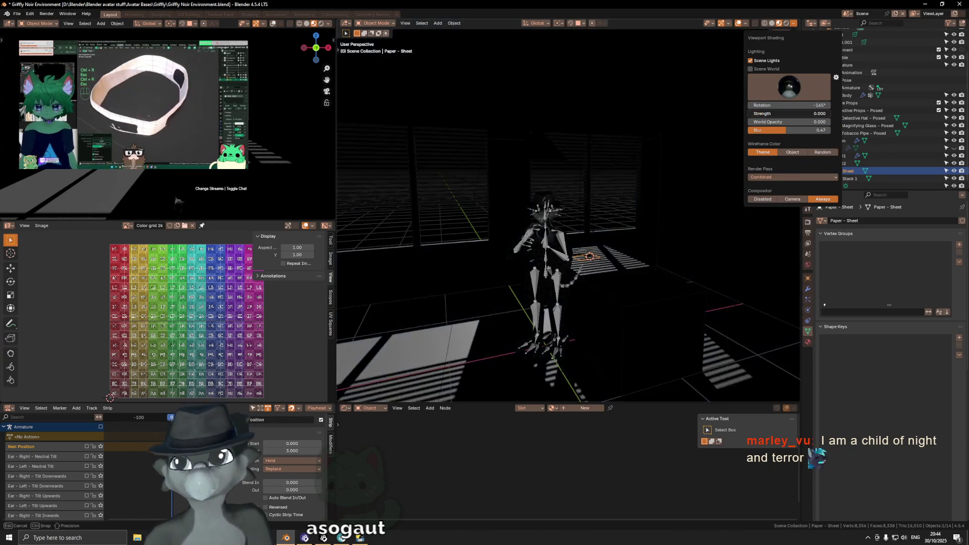
double_click(758, 114)
text(40)
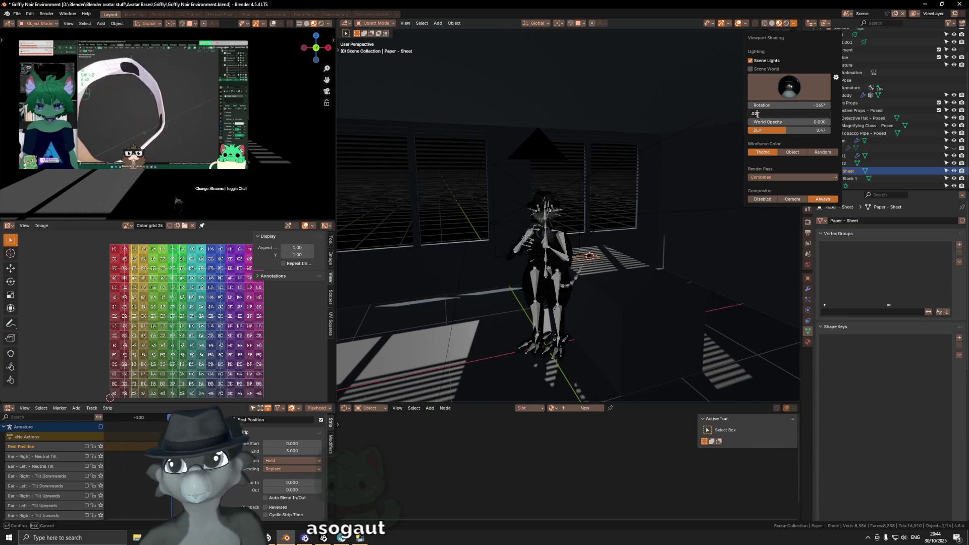
text(2)
key(Return)
double_click(760, 114)
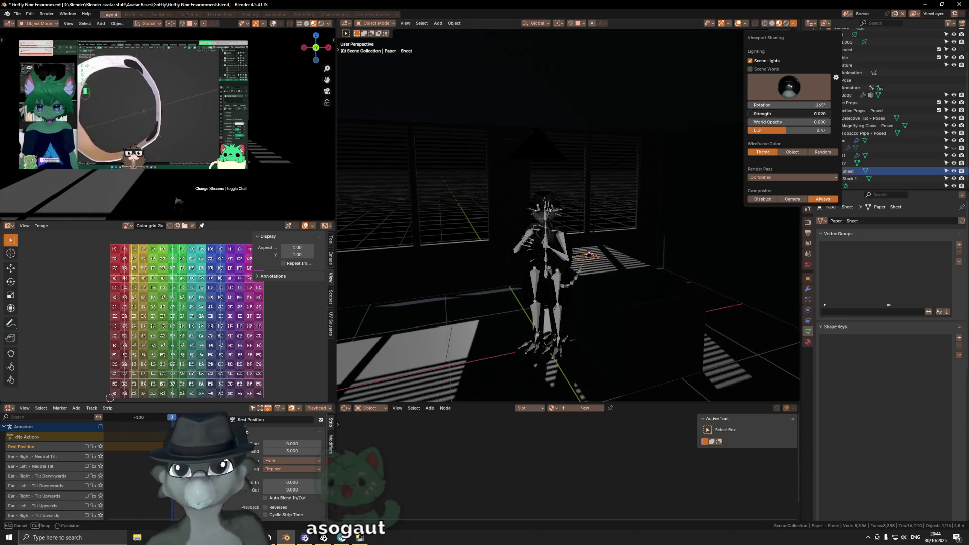
key(Return)
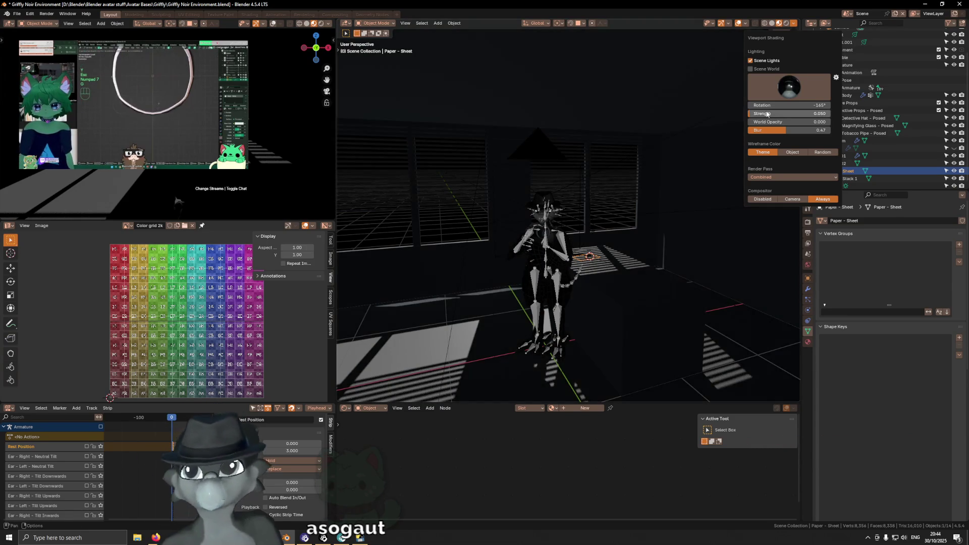
Orbit out over the room and browse the available HDRI environments.
mouse_move(645, 201)
middle_down()
mouse_move(581, 230)
mouse_move(606, 237)
middle_up()
scroll(591, 231, up, 5)
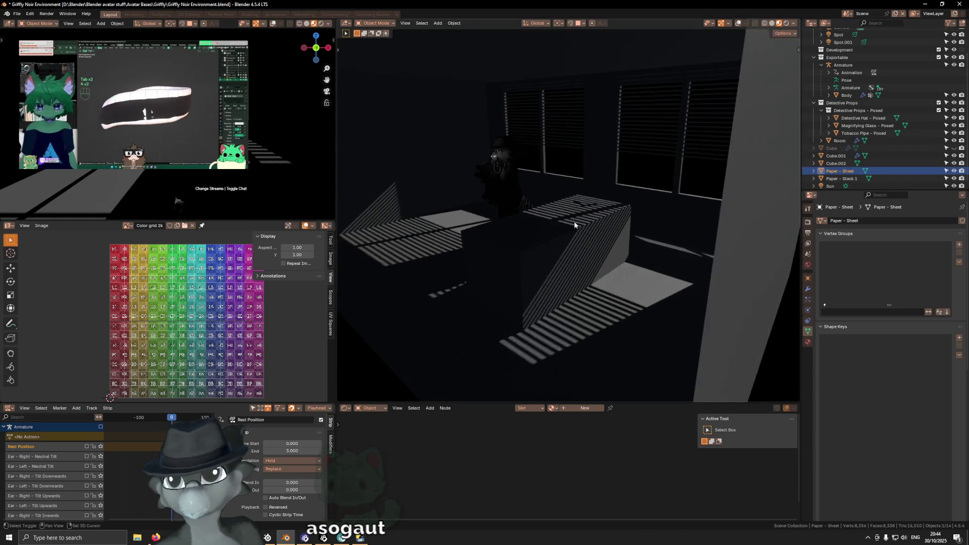
click(794, 26)
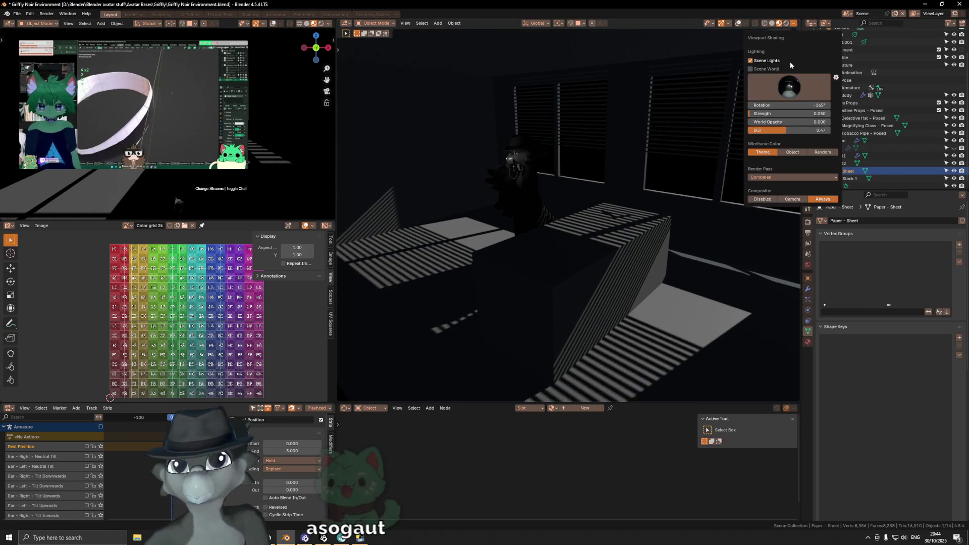
click(787, 81)
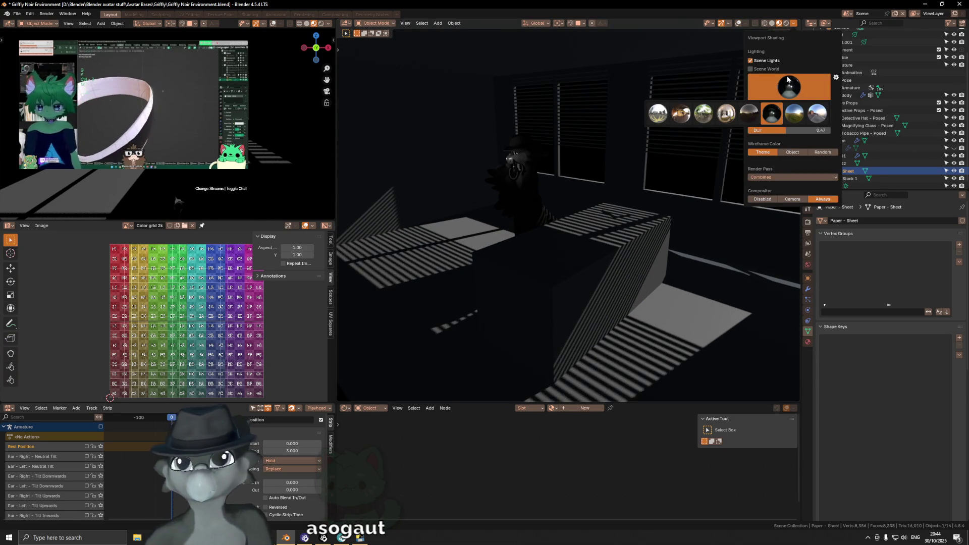
mouse_move(550, 187)
middle_down()
mouse_move(651, 190)
mouse_move(597, 217)
middle_up()
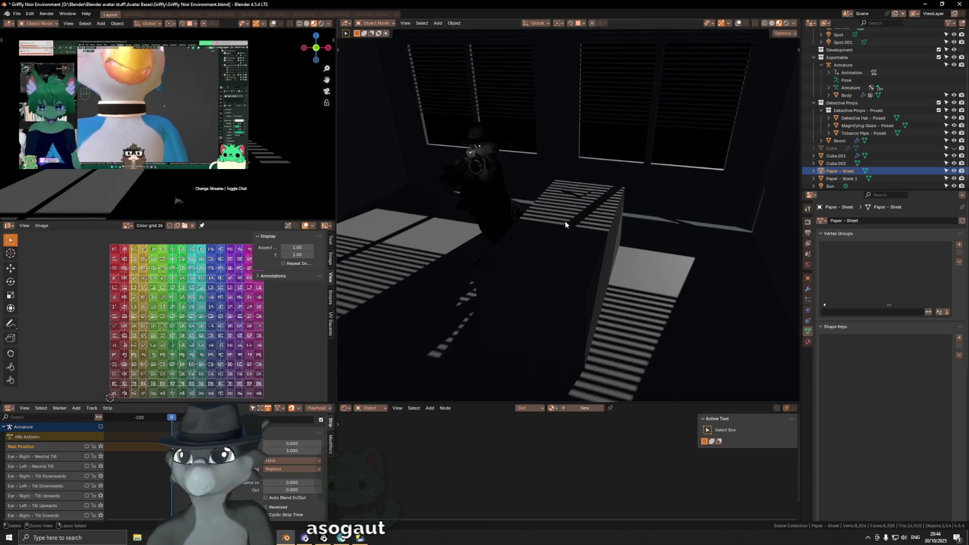
Save the file and turn the viewport overlays back on.
key(ctrl+s)
key(shift+alt+z)
middle_drag(565, 220, 541, 231)
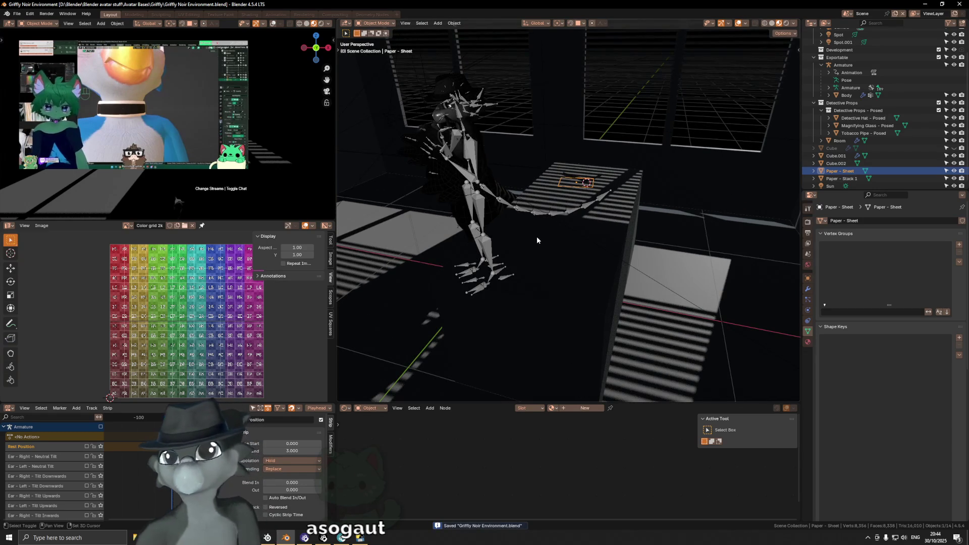
Add a 16-vertex cylinder at the 3D cursor placed on the character.
shift+right_click(540, 233)
key(shift+a)
mouse_move(671, 242)
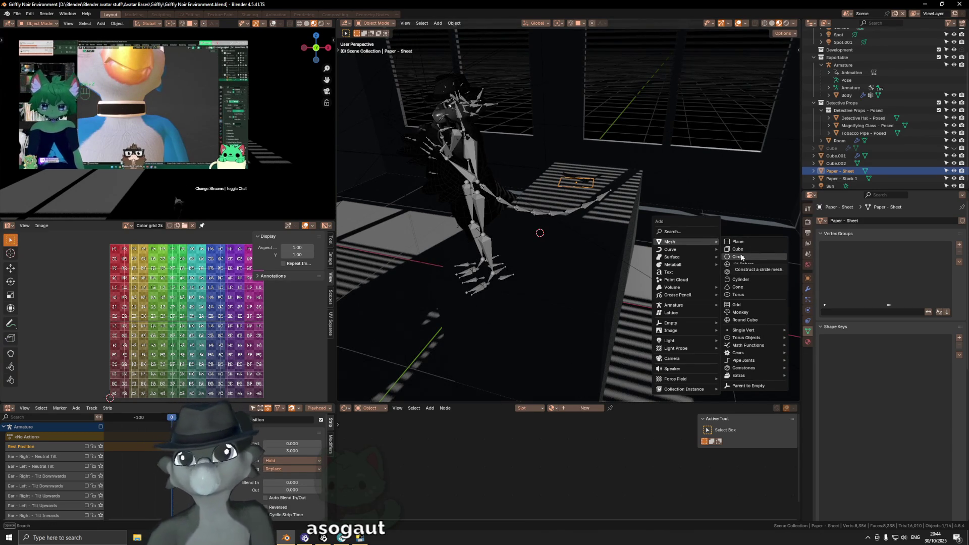
click(735, 280)
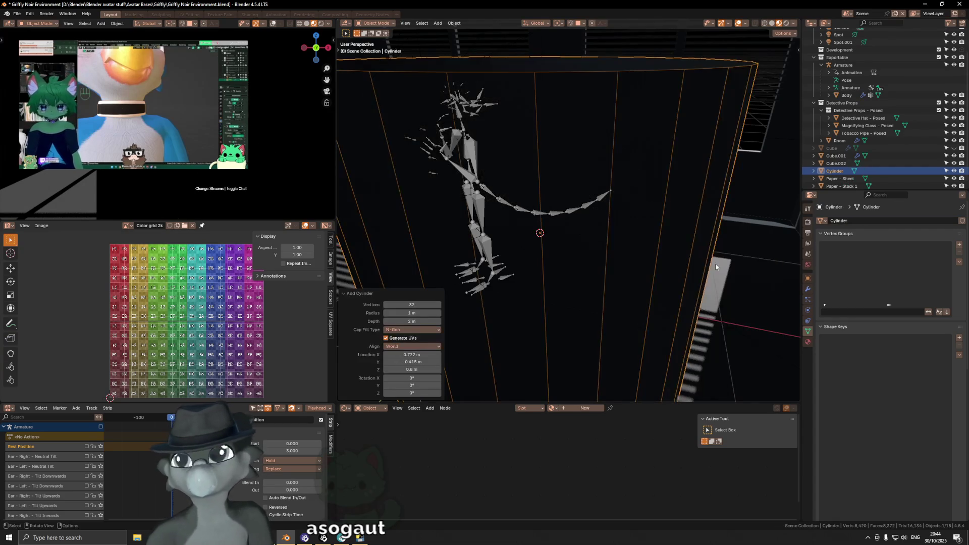
click(419, 305)
text(16)
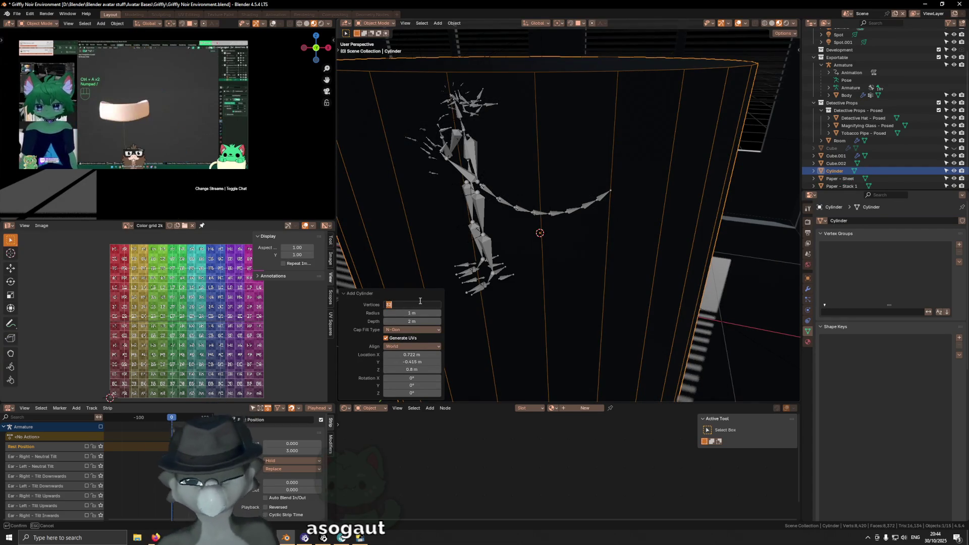
key(Return)
scroll(567, 227, down, 4)
scroll(570, 221, down, 4)
middle_drag(570, 221, 578, 227)
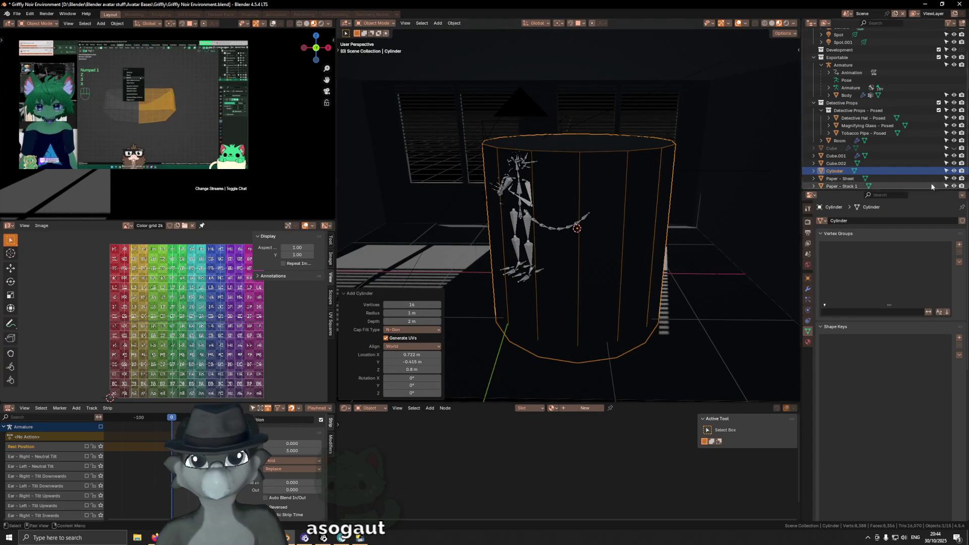
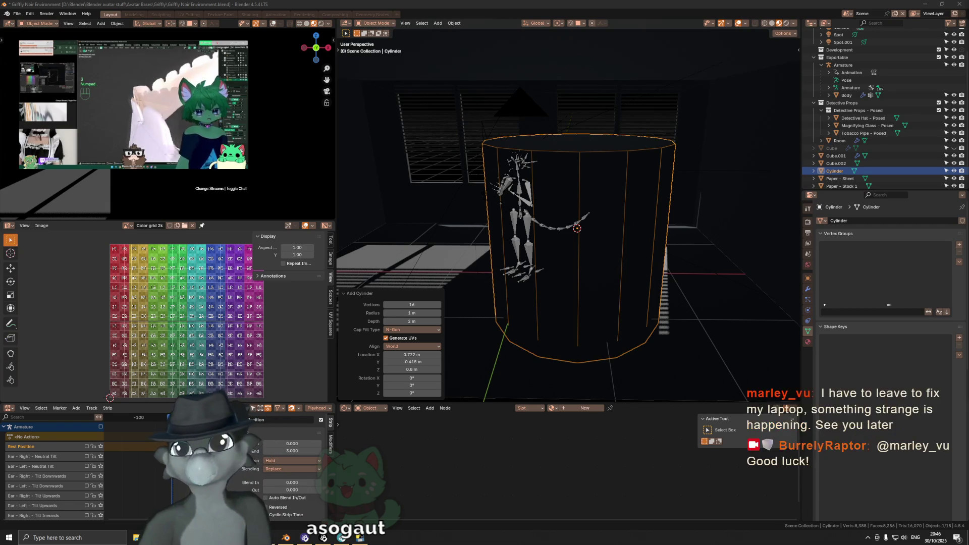
Enter a new cylinder radius and set its depth to 0.04 m, then frame the disc.
double_click(412, 313)
text(.1)
key(Tab)
text(.2)
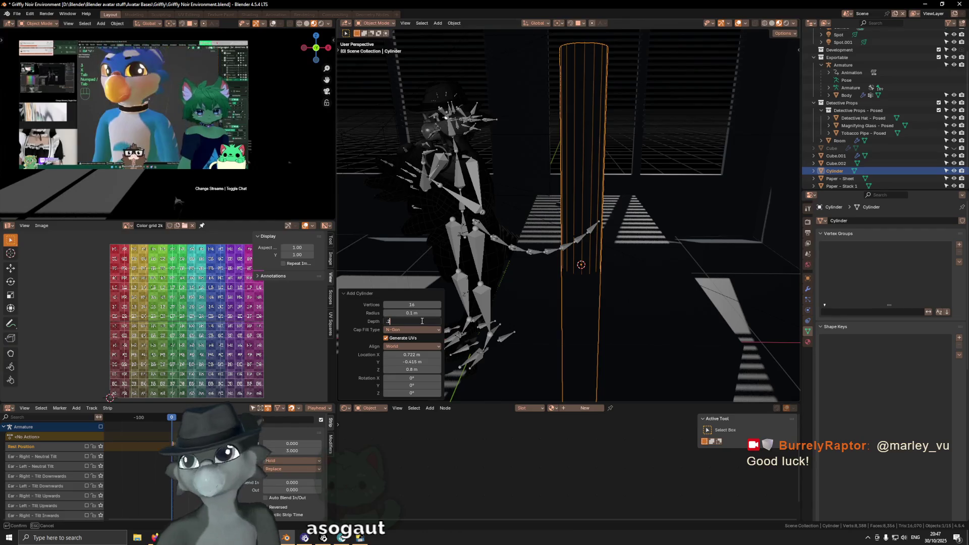
key(BackSpace)
text(04)
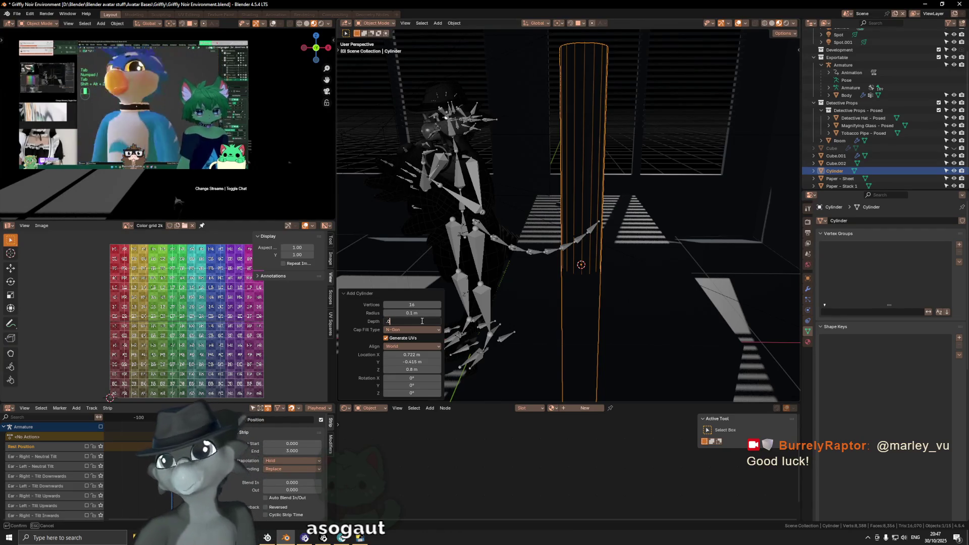
key(Return)
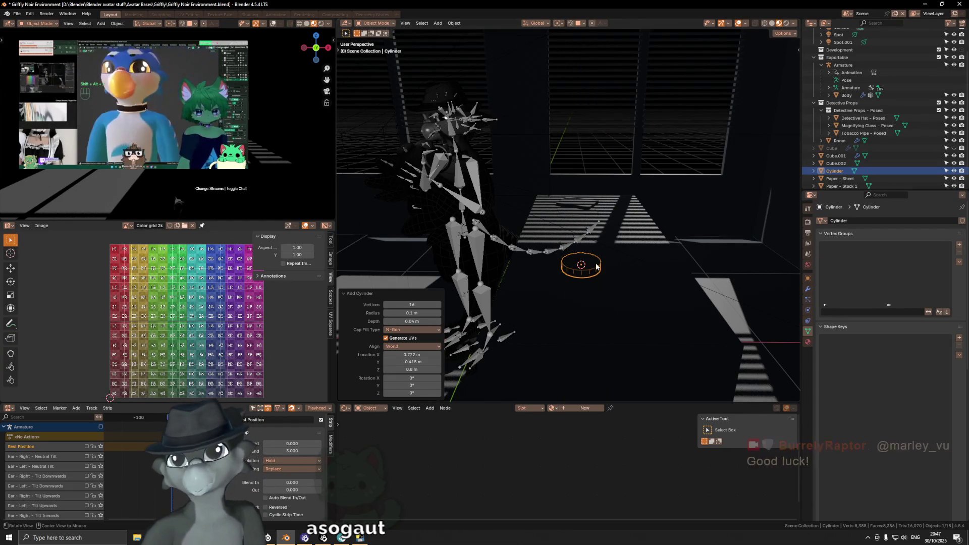
key(KP_Decimal)
mouse_move(593, 260)
middle_down()
mouse_move(481, 259)
mouse_move(480, 230)
middle_up()
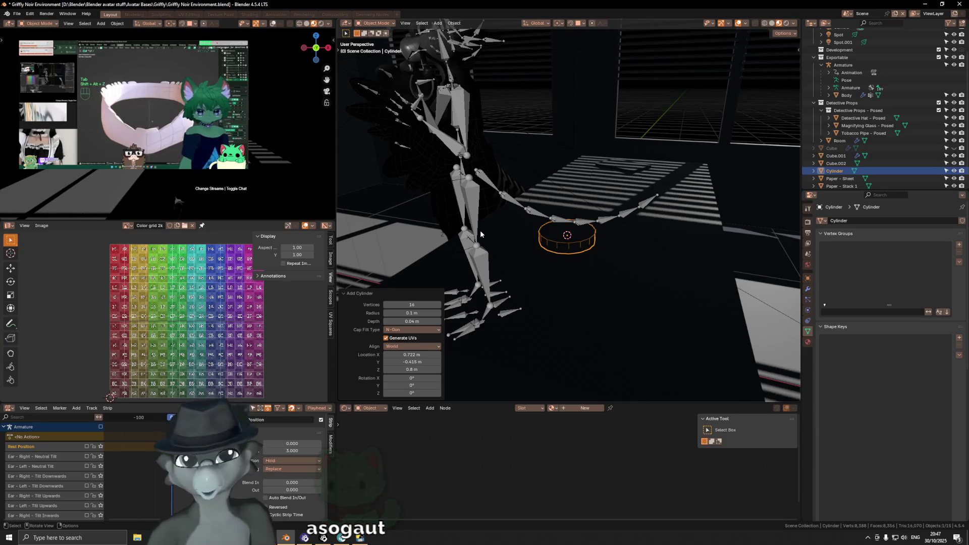
Correct the radius to 0.06 m and zoom in to inspect the small disc.
click(404, 312)
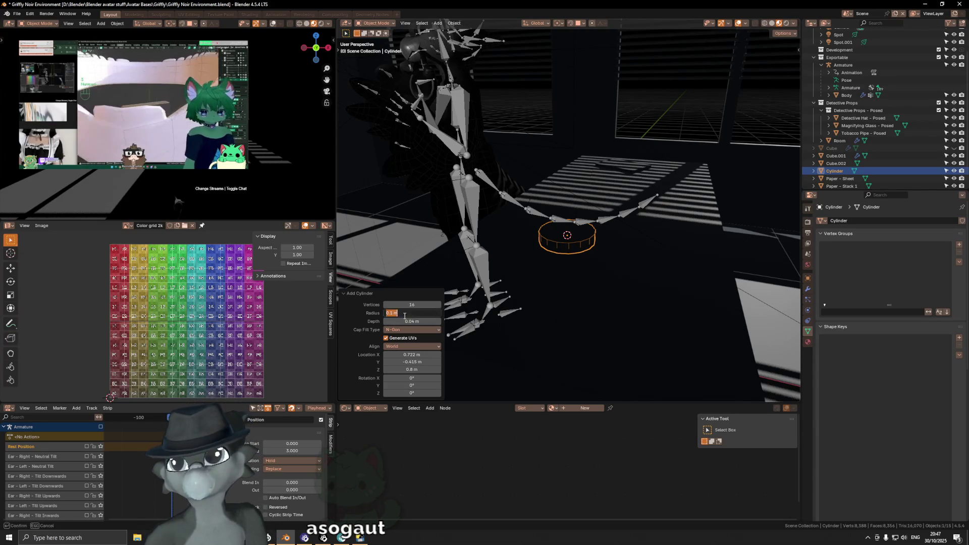
click(405, 311)
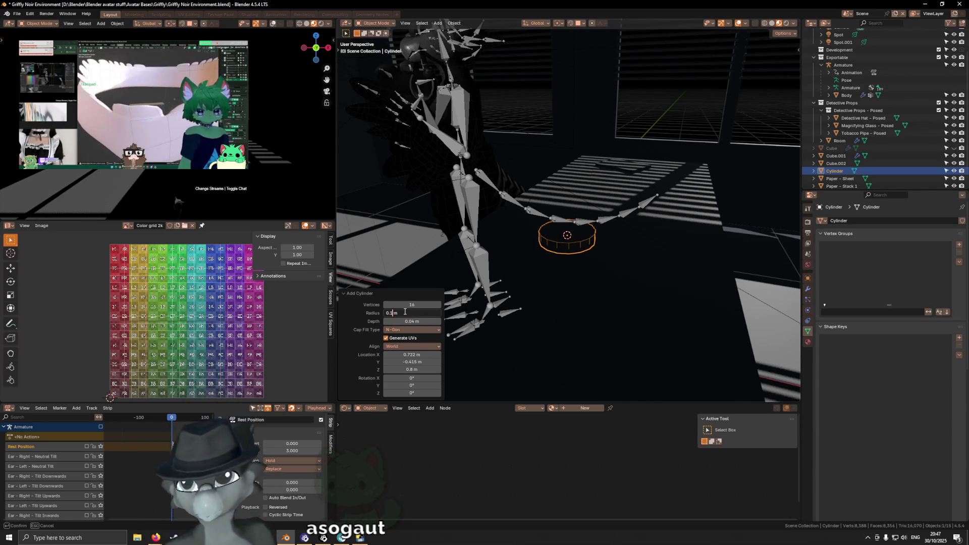
text(0)
key(BackSpace)
key(BackSpace)
key(BackSpace)
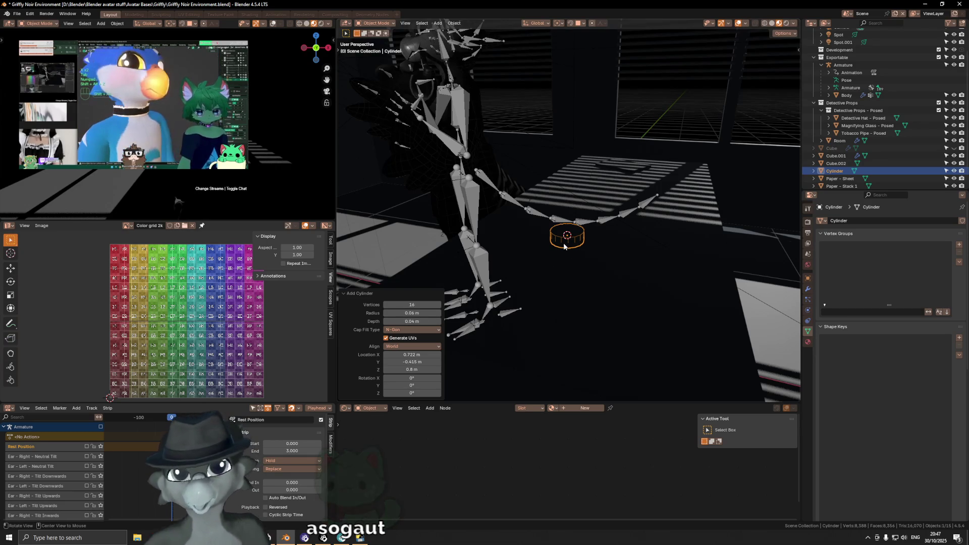
middle_drag(575, 258, 580, 228)
scroll(580, 232, up, 2)
scroll(580, 222, up, 2)
scroll(585, 214, up, 2)
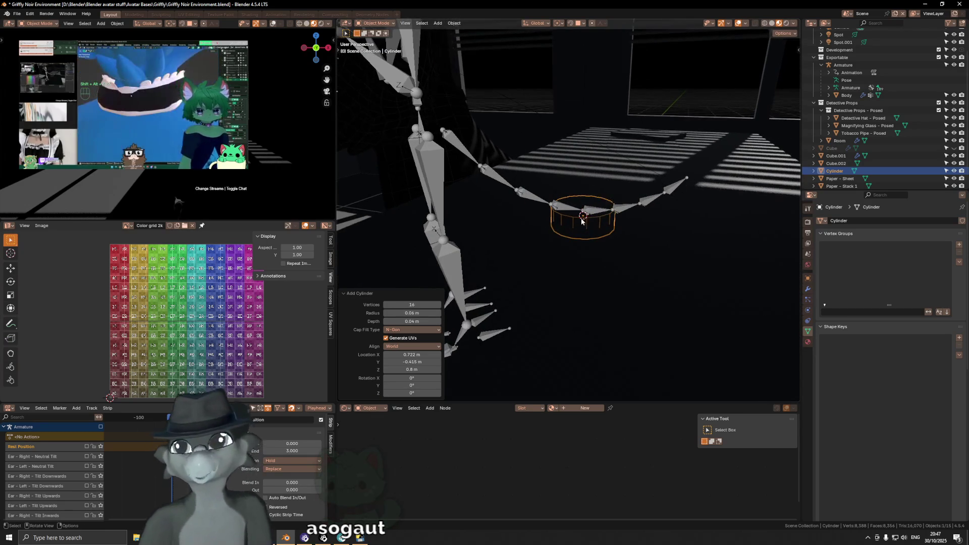
mouse_move(588, 215)
middle_down()
mouse_move(600, 226)
mouse_move(595, 205)
middle_up()
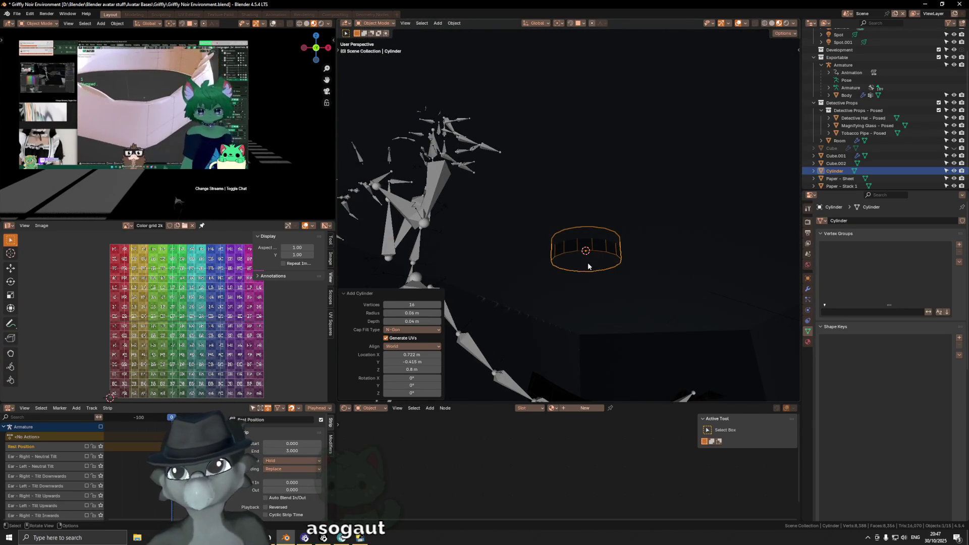
key(Tab)
key(q)
key(Escape)
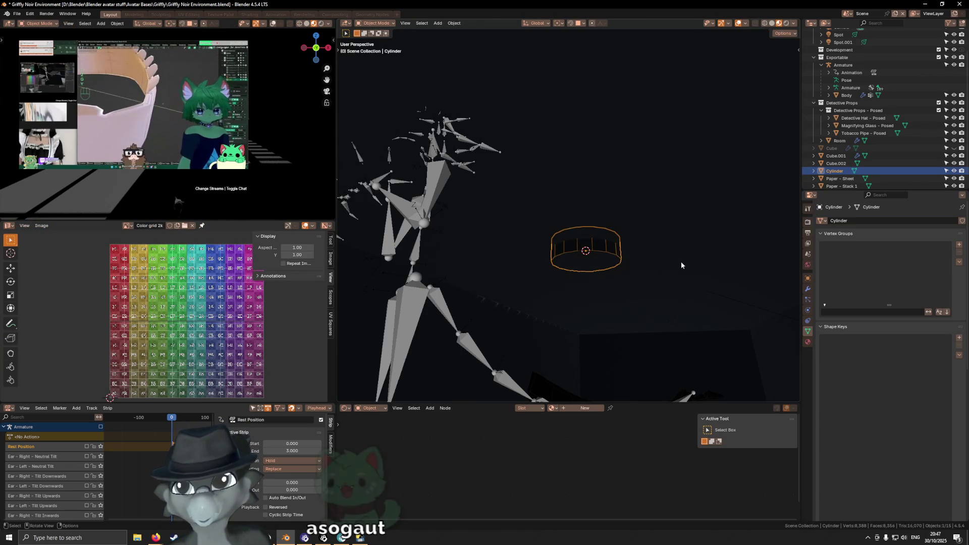
Move the disc's origin to the 3D cursor and lift the disc about 2 cm along Z.
key(q)
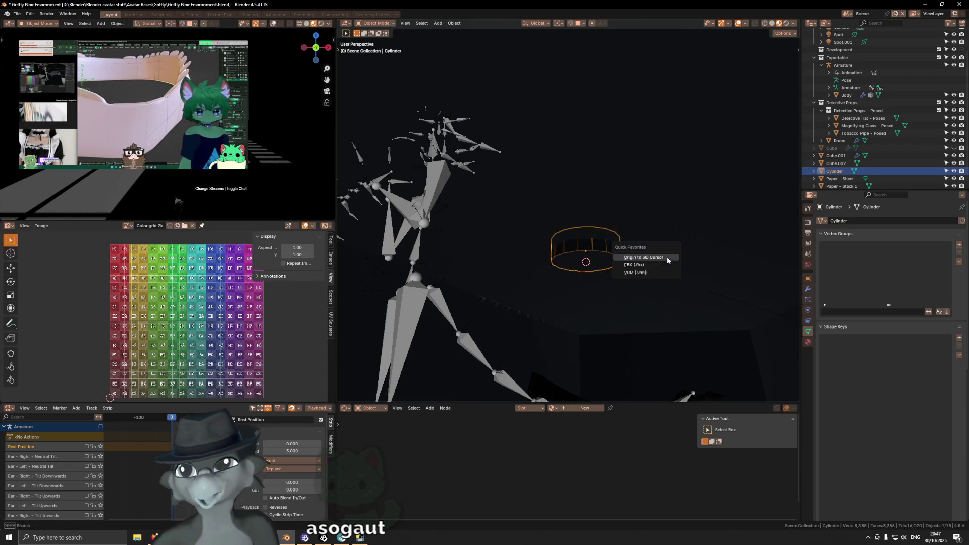
click(664, 258)
mouse_move(624, 217)
middle_down()
mouse_move(625, 266)
mouse_move(614, 264)
mouse_move(625, 251)
mouse_move(664, 259)
mouse_move(615, 257)
middle_up()
key(g)
key(z)
click(616, 259)
Inset the disc's top face by 0.01 m.
key(Tab)
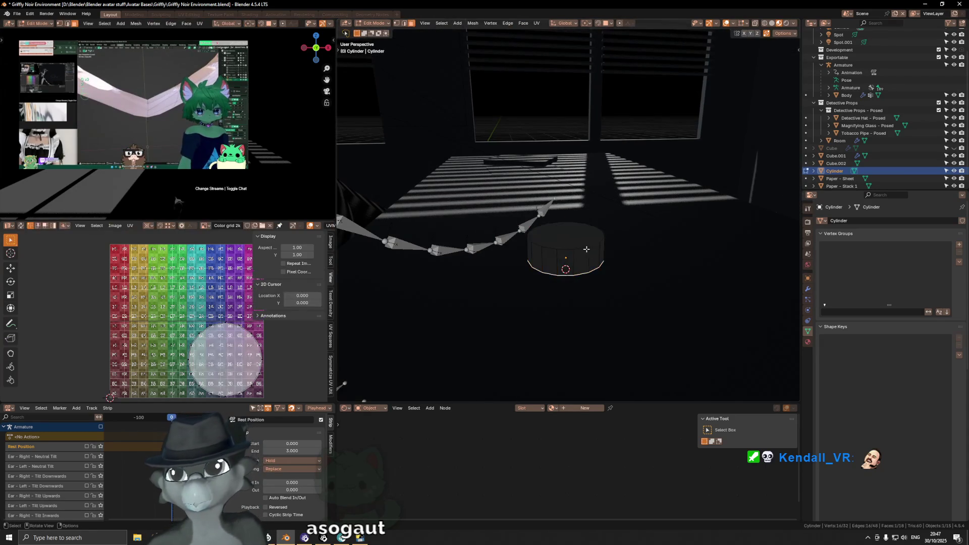
click(579, 238)
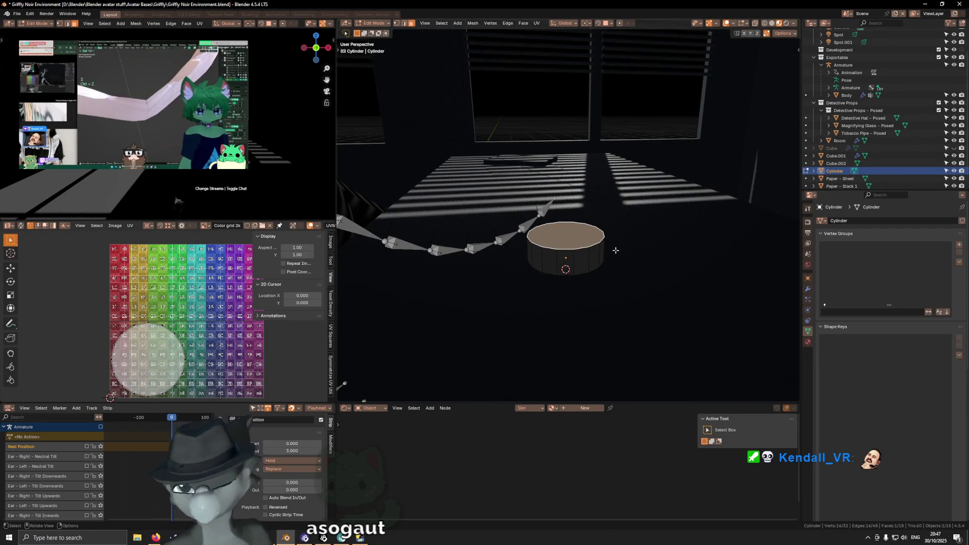
key(i)
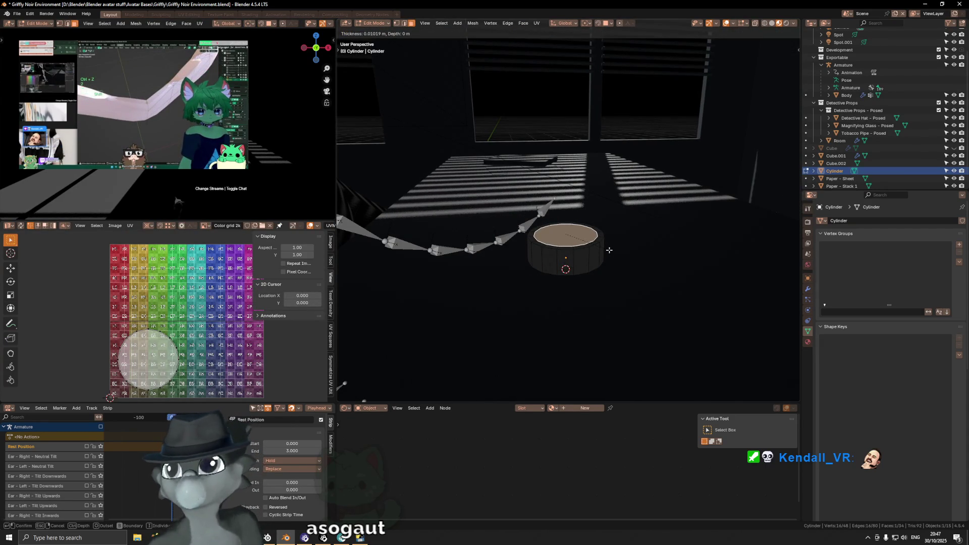
text(.01)
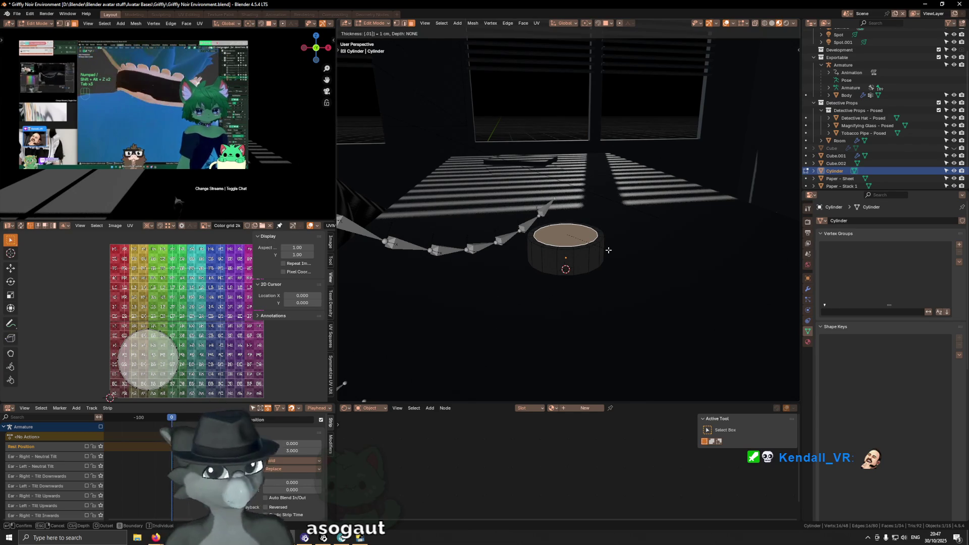
key(Return)
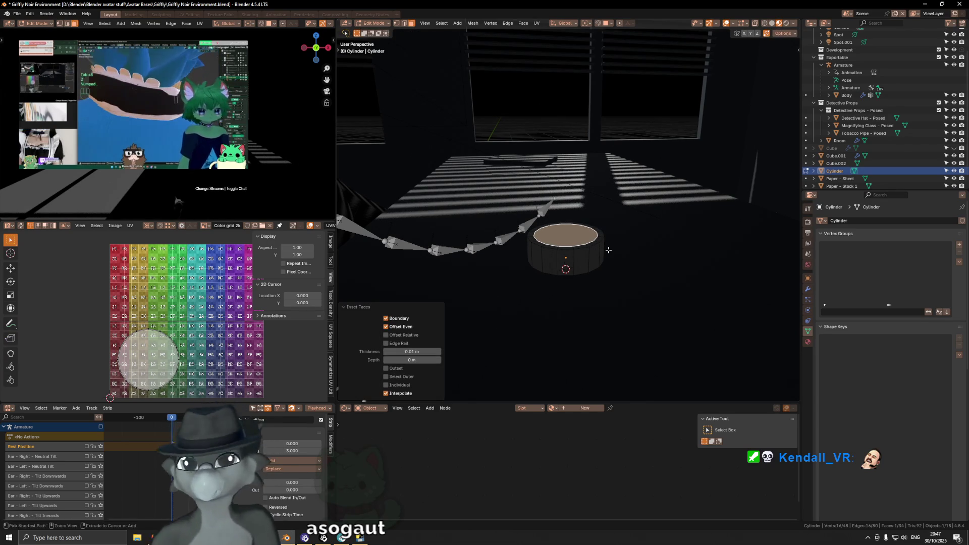
Scale the outer top ring and lower it 6 mm along Z.
alt+shift+click(606, 248)
shift+click(580, 238)
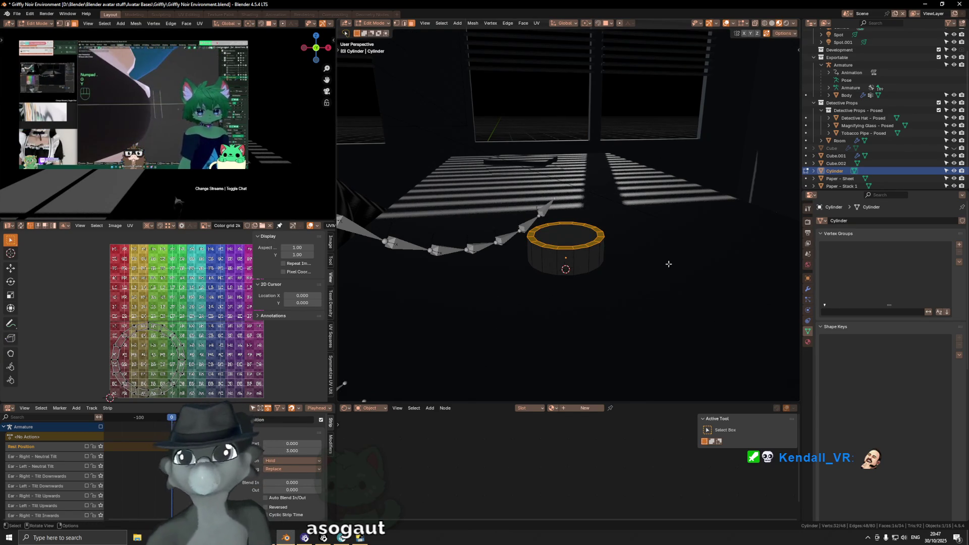
key(s)
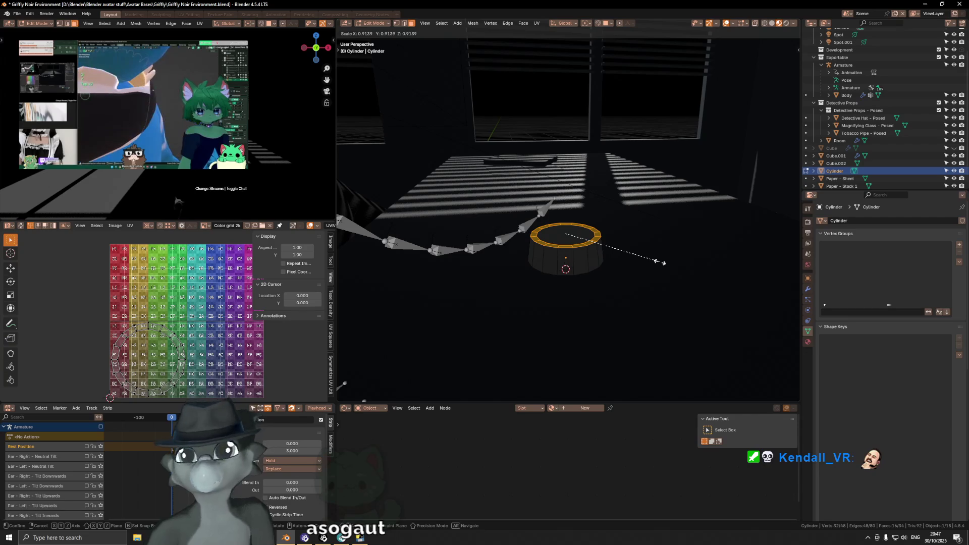
click(663, 262)
middle_drag(662, 262, 651, 249)
key(g)
key(z)
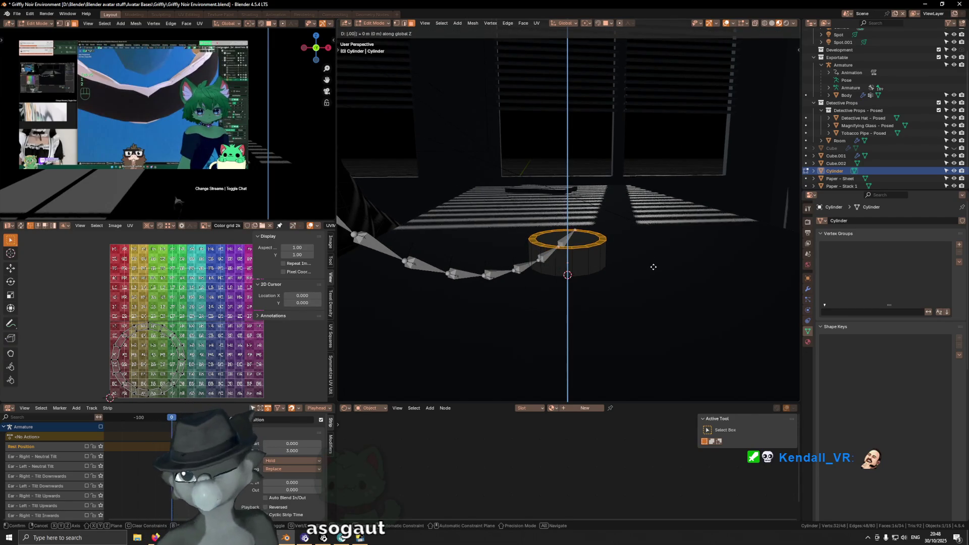
text(06)
key(Return)
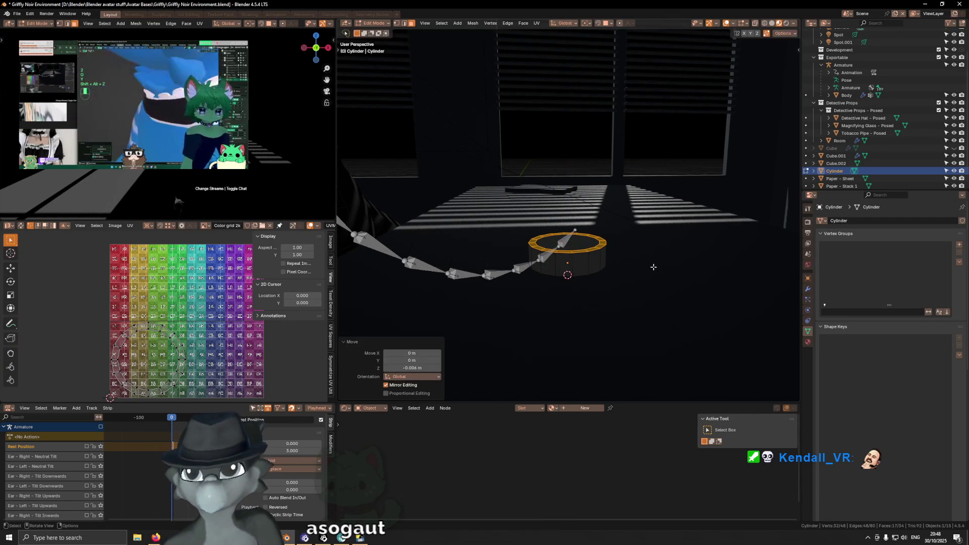
Scale the selected top faces to about 0.843.
mouse_move(652, 268)
middle_down()
mouse_move(624, 276)
mouse_move(671, 243)
middle_up()
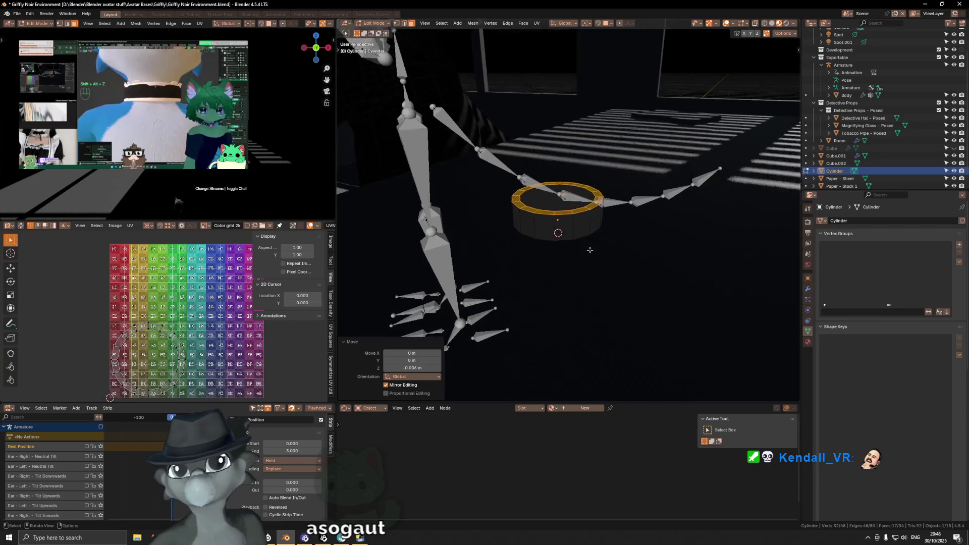
key(s)
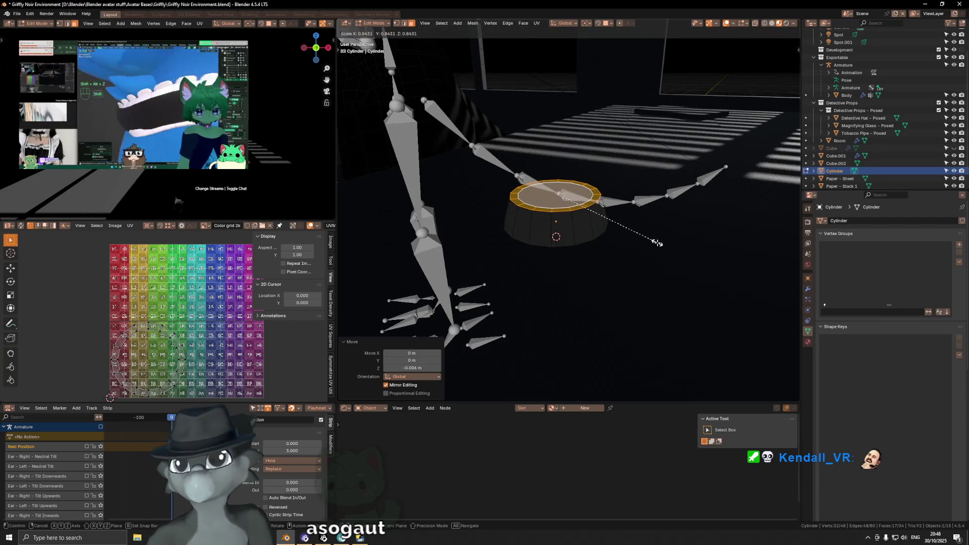
click(660, 243)
mouse_move(659, 243)
middle_down()
mouse_move(596, 202)
mouse_move(585, 215)
middle_up()
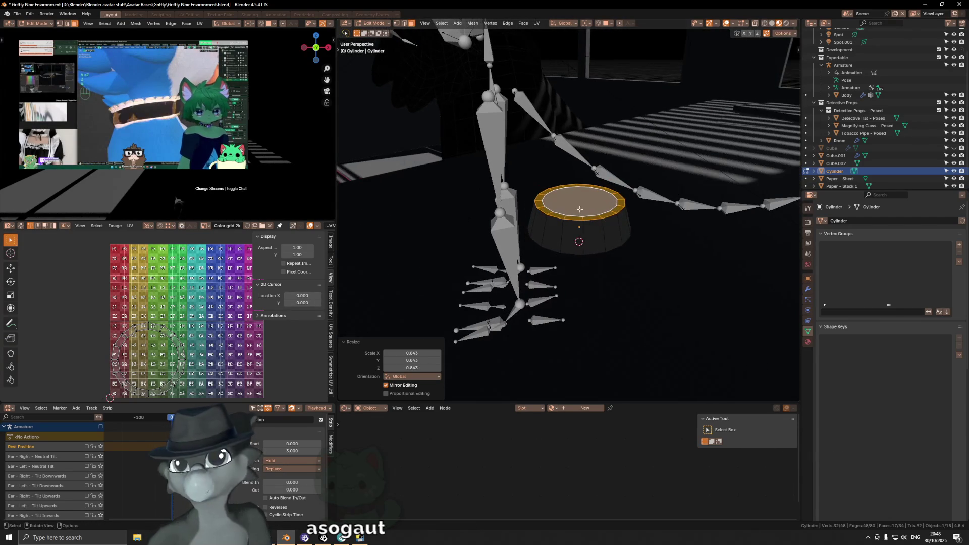
Extrude the inner top face 0.01 m downward along Z.
key(e)
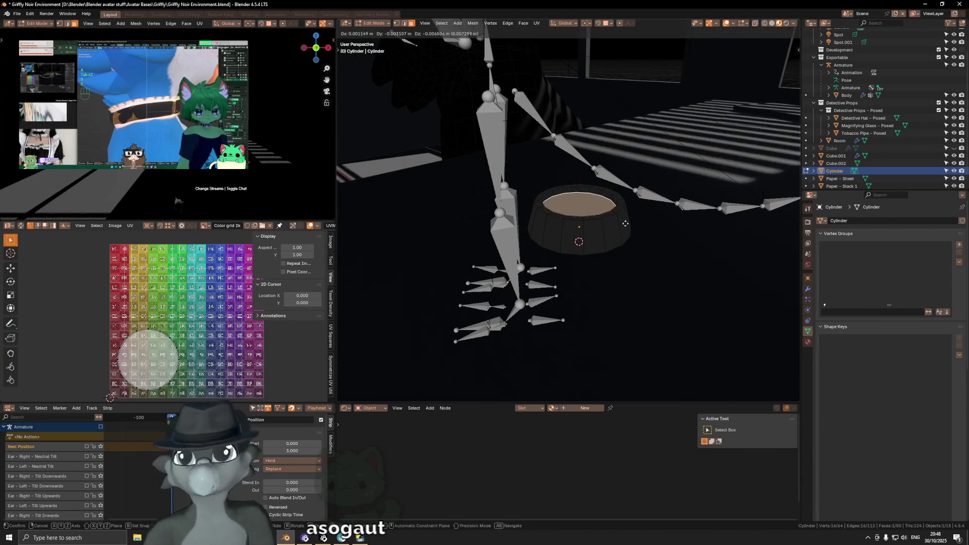
key(z)
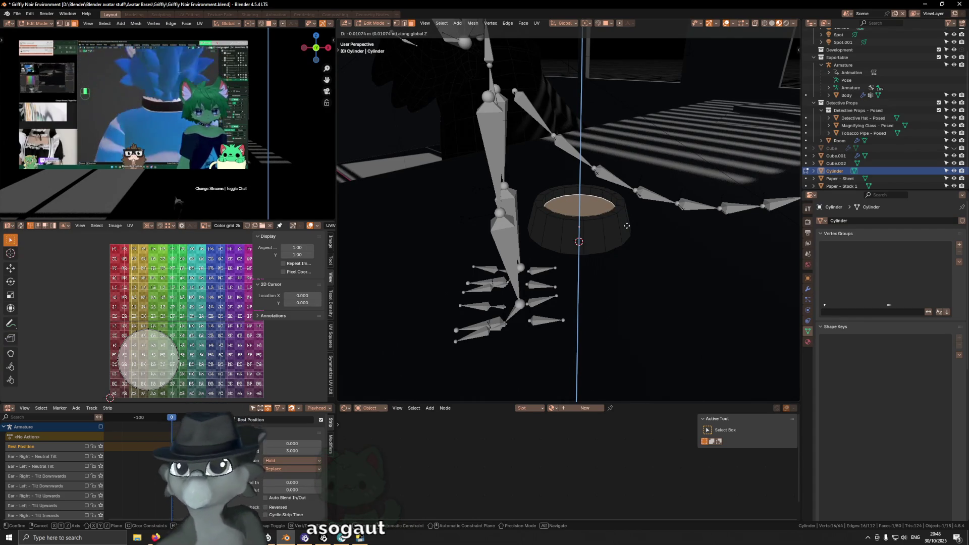
text(-(.01)
key(Return)
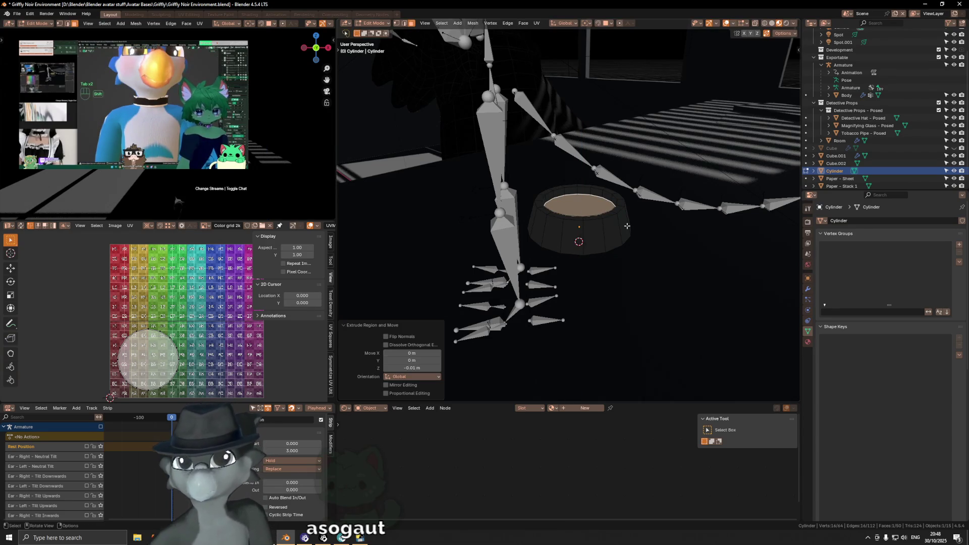
key(KP_Divide)
mouse_move(604, 220)
middle_down()
mouse_move(684, 201)
mouse_move(583, 238)
middle_up()
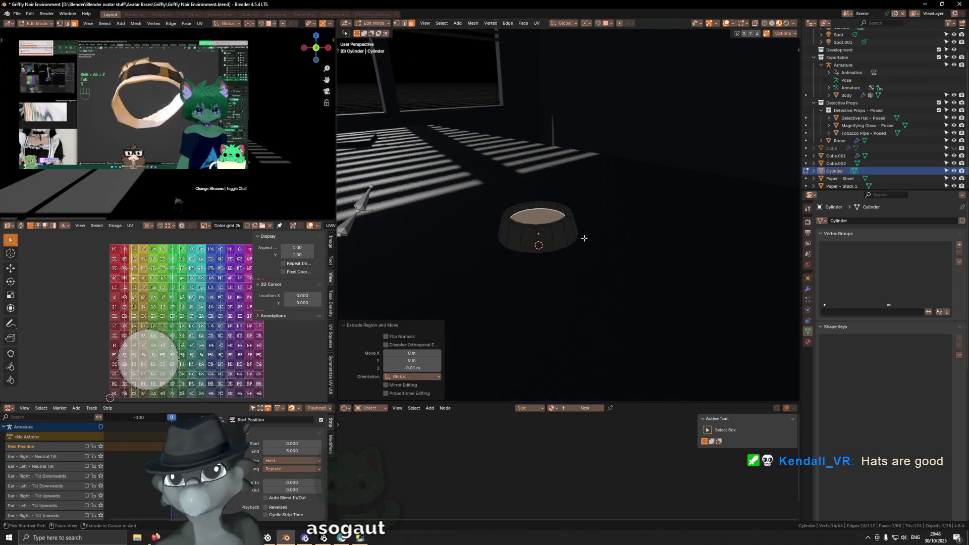
Grow the selection and lower the top rim about 0.008 m along Z.
key(ctrl+KP_Add)
key(g)
key(z)
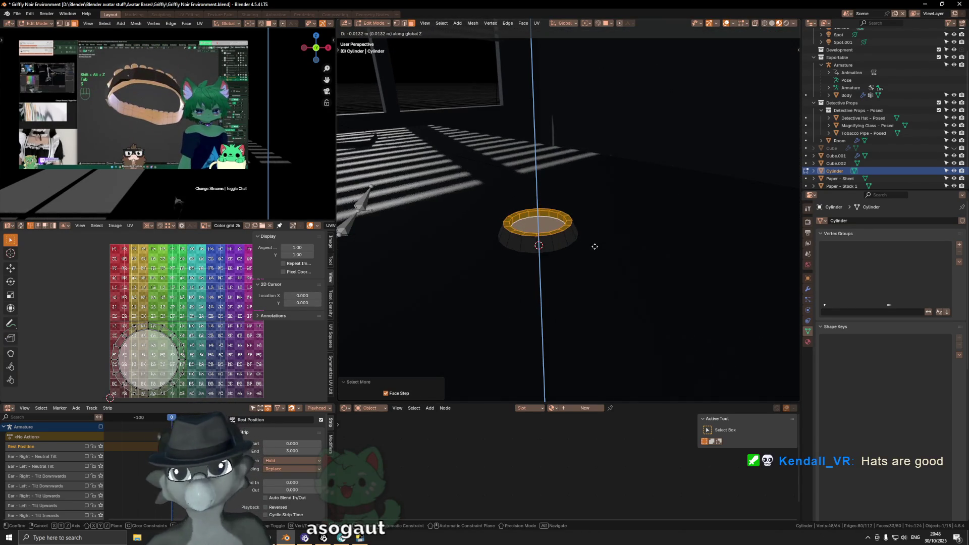
click(593, 242)
mouse_move(593, 242)
middle_down()
mouse_move(558, 238)
mouse_move(644, 219)
middle_up()
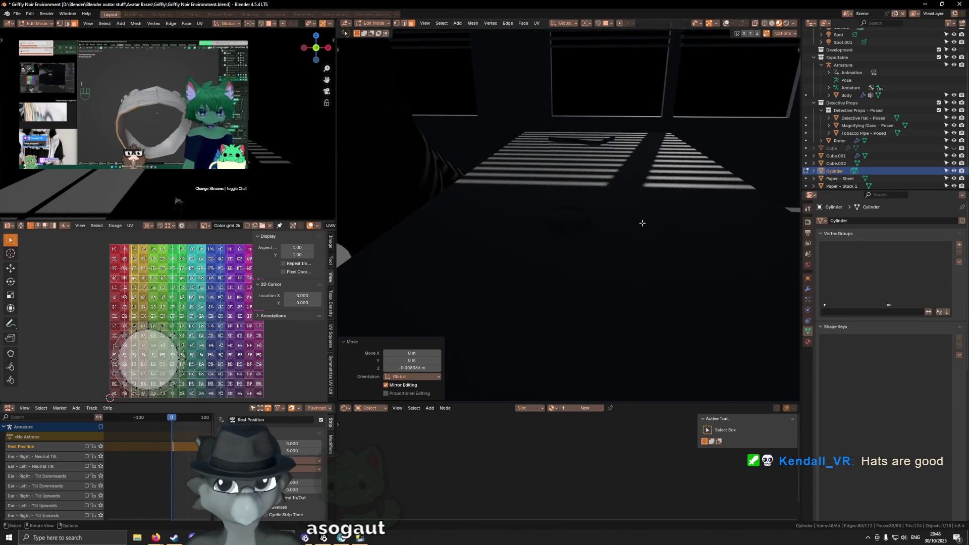
scroll(570, 216, up, 2)
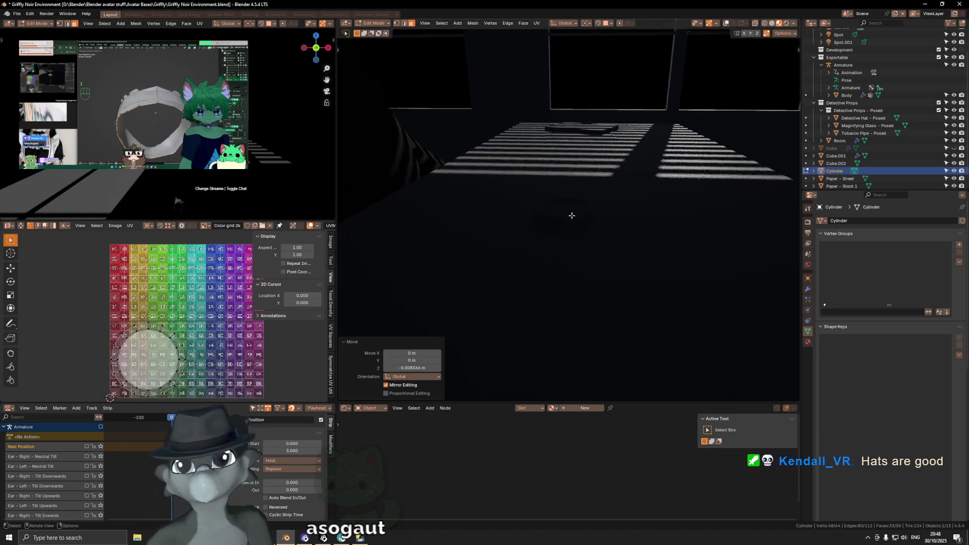
Try bevelling the ring's edges, then undo the bevel.
scroll(569, 216, up, 2)
scroll(550, 216, up, 3)
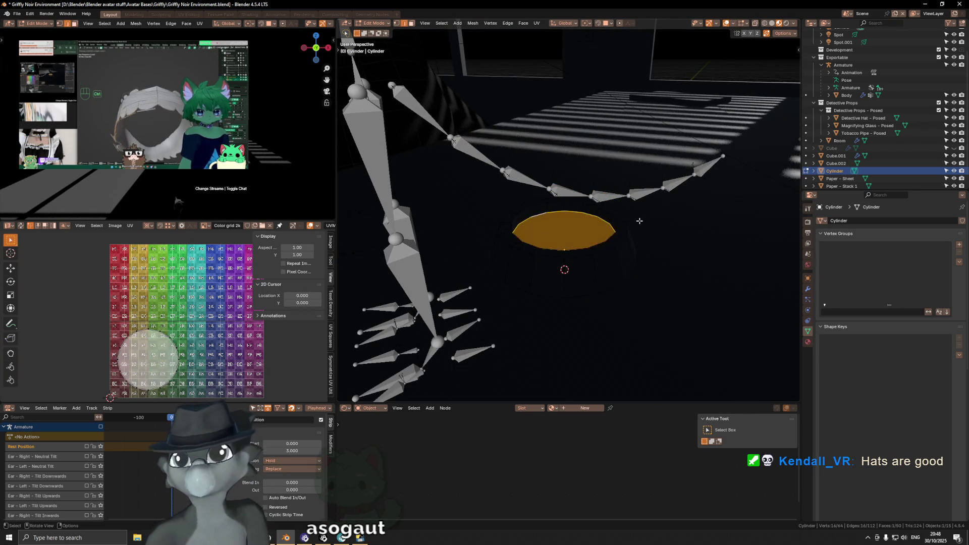
middle_drag(638, 218, 645, 223)
key(ctrl+b)
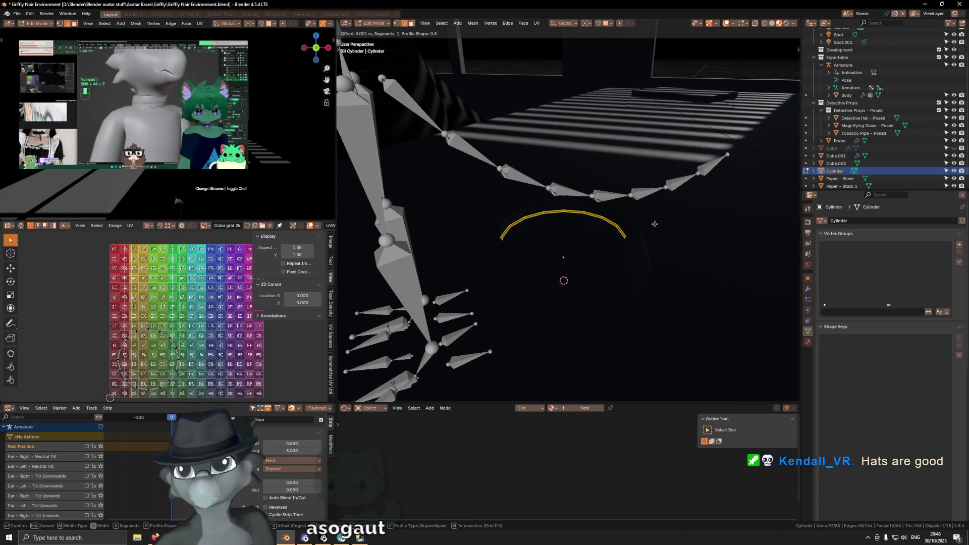
click(655, 223)
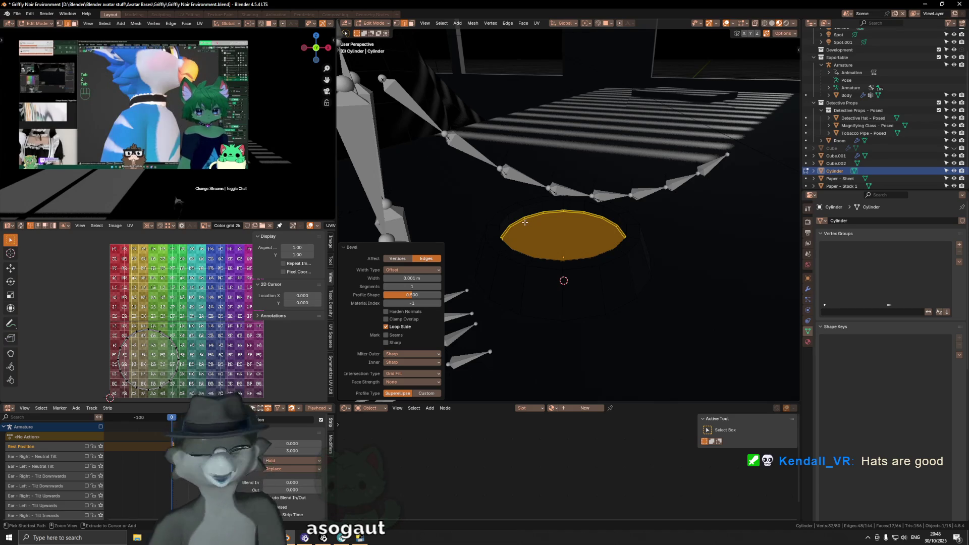
key(ctrl+z)
Add a centred edge loop around the cylinder's side wall.
middle_drag(537, 224, 564, 252)
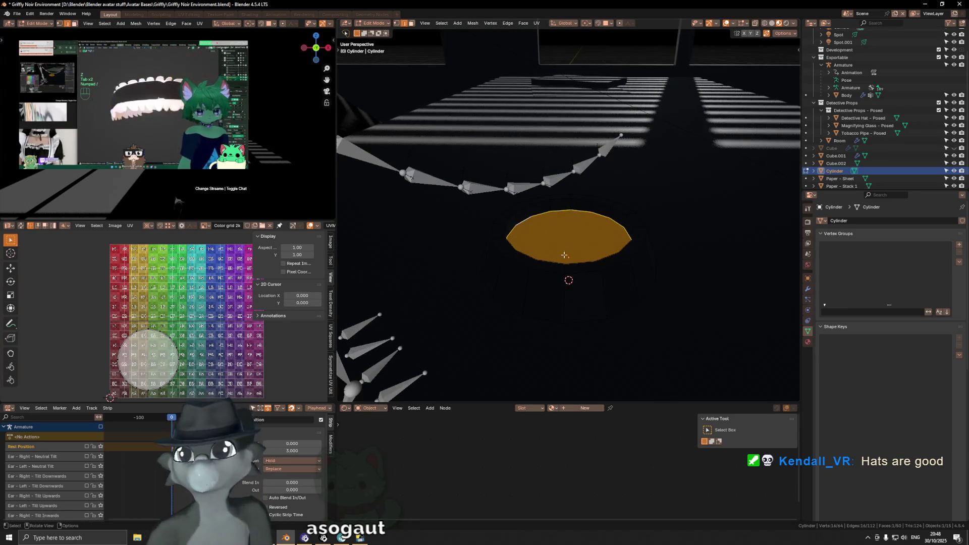
key(Tab)
key(Tab)
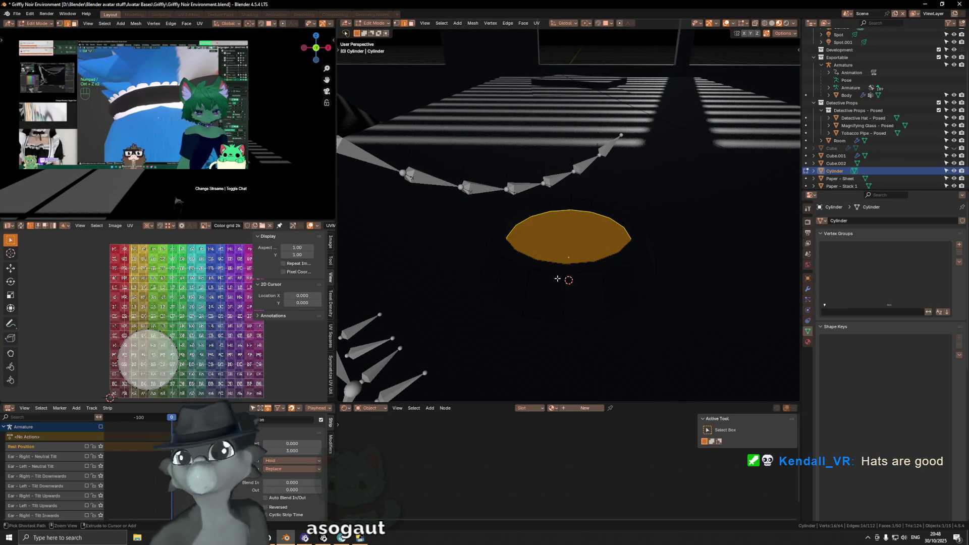
key(ctrl+r)
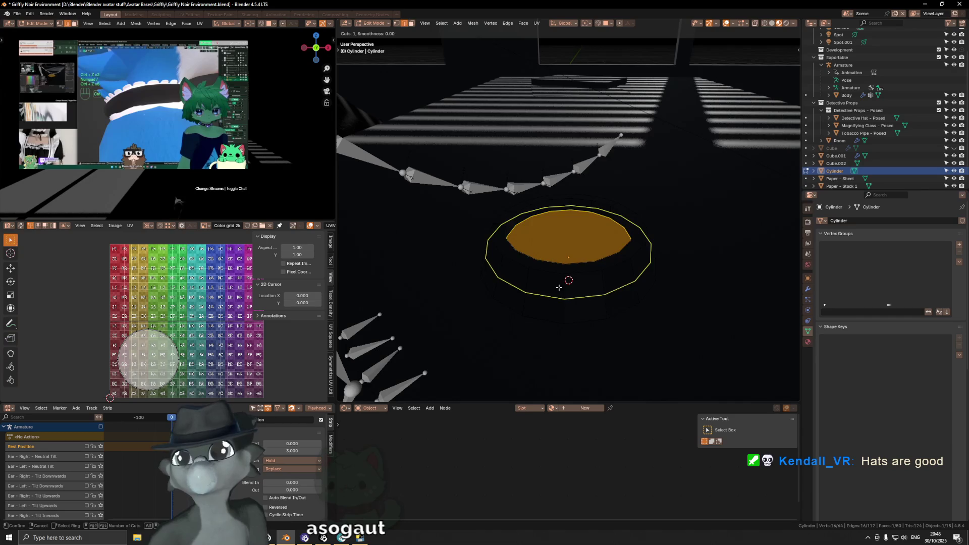
click(559, 287)
right_click(559, 287)
mouse_move(559, 287)
middle_down()
mouse_move(520, 238)
mouse_move(555, 167)
middle_up()
Change the snapping target and reposition the top rim and a side edge loop.
alt+click(515, 221)
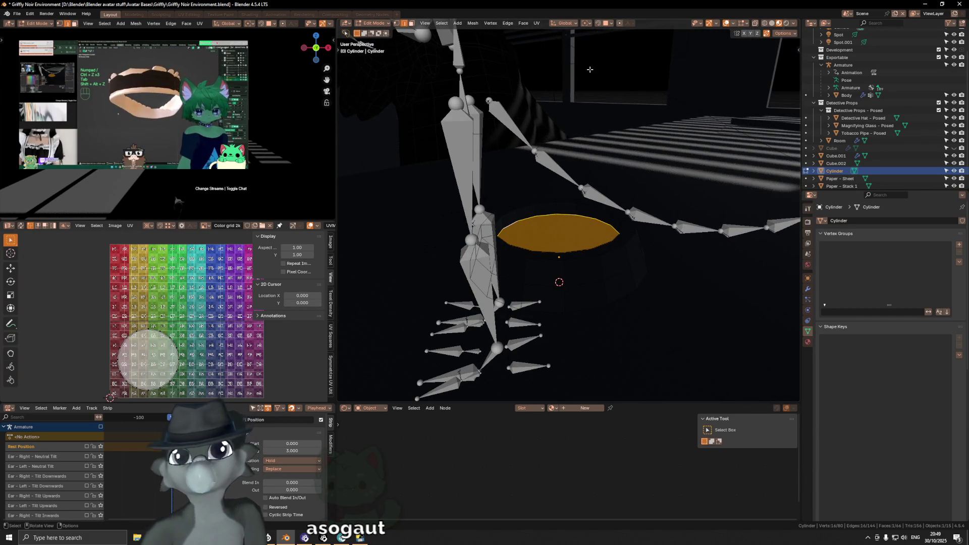
click(607, 24)
click(603, 75)
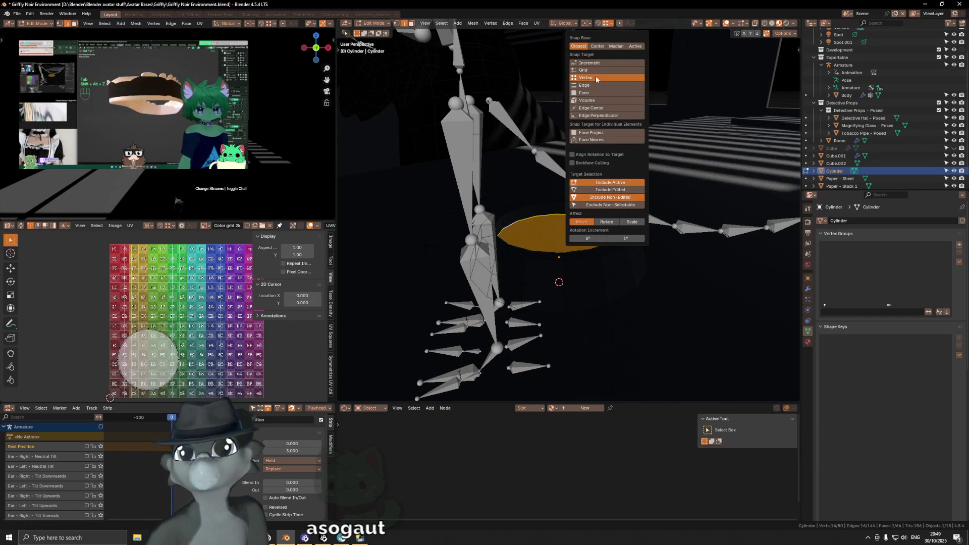
click(492, 275)
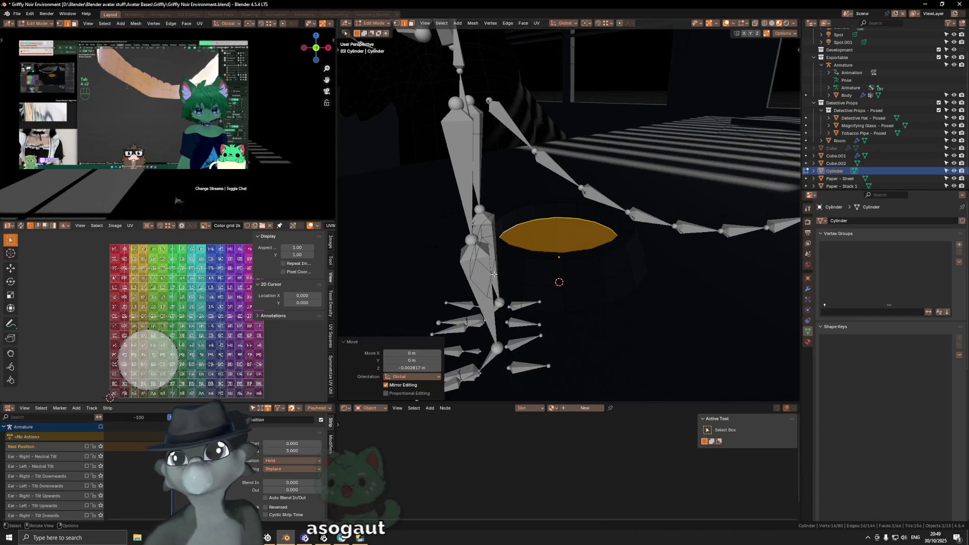
alt+click(501, 274)
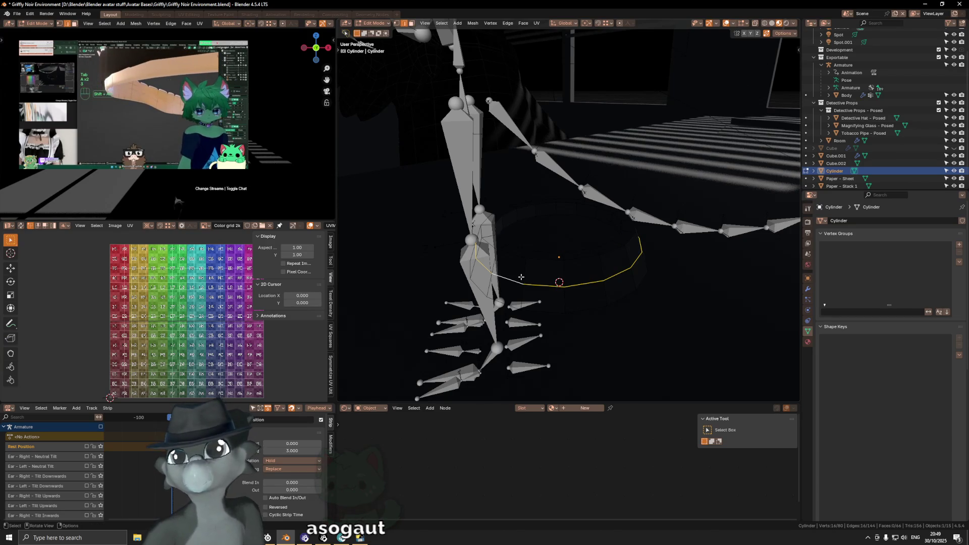
key(g)
key(g)
click(509, 231)
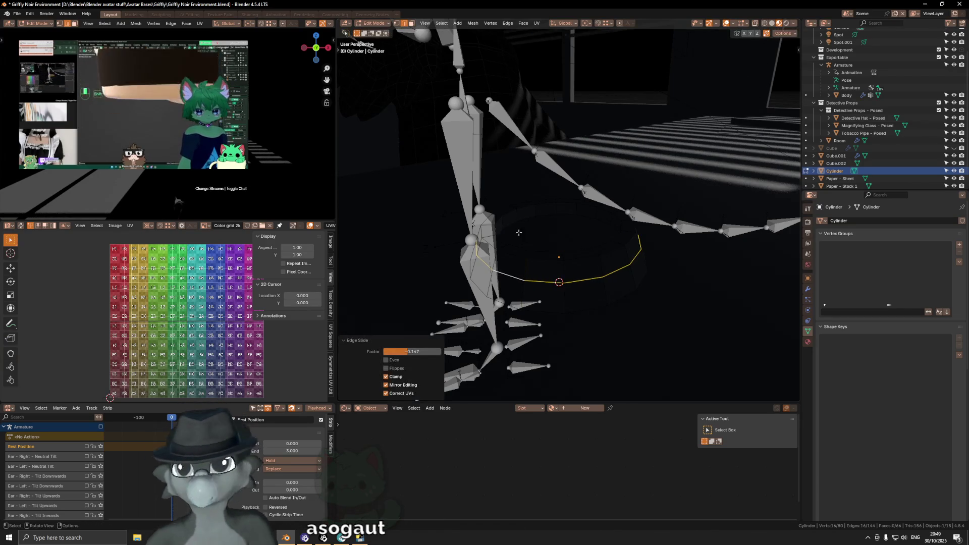
Nudge the top cap along Z and try an edge slide, then undo it.
click(508, 228)
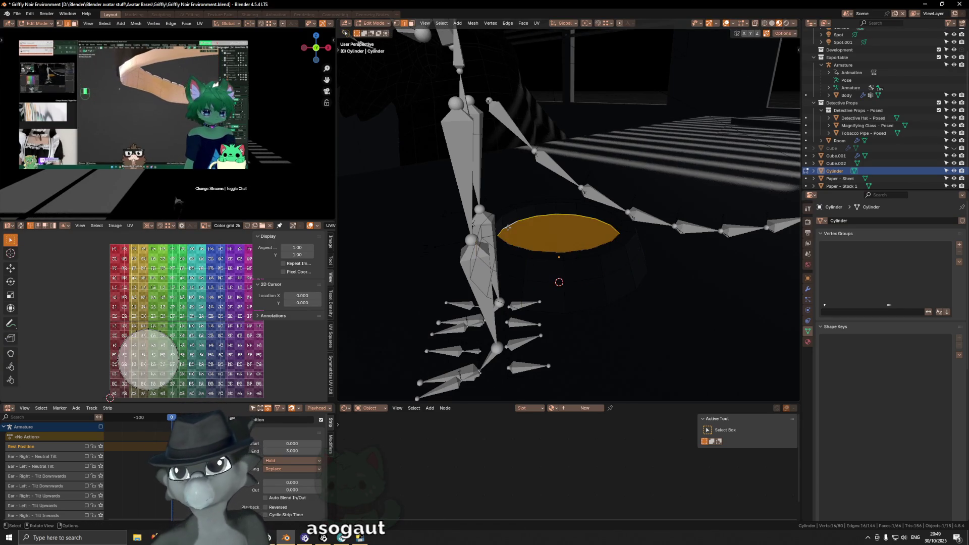
key(g)
key(z)
click(505, 272)
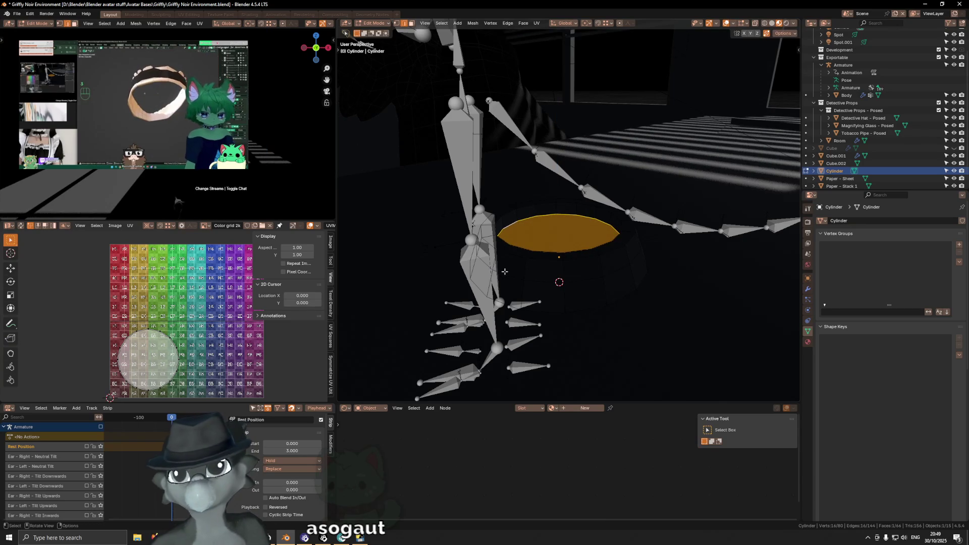
key(ctrl+r)
click(511, 275)
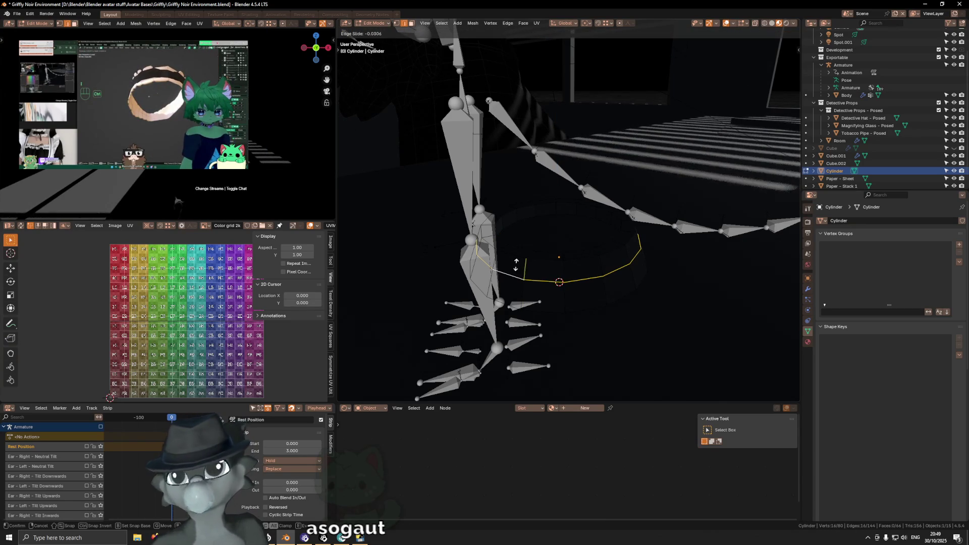
click(519, 258)
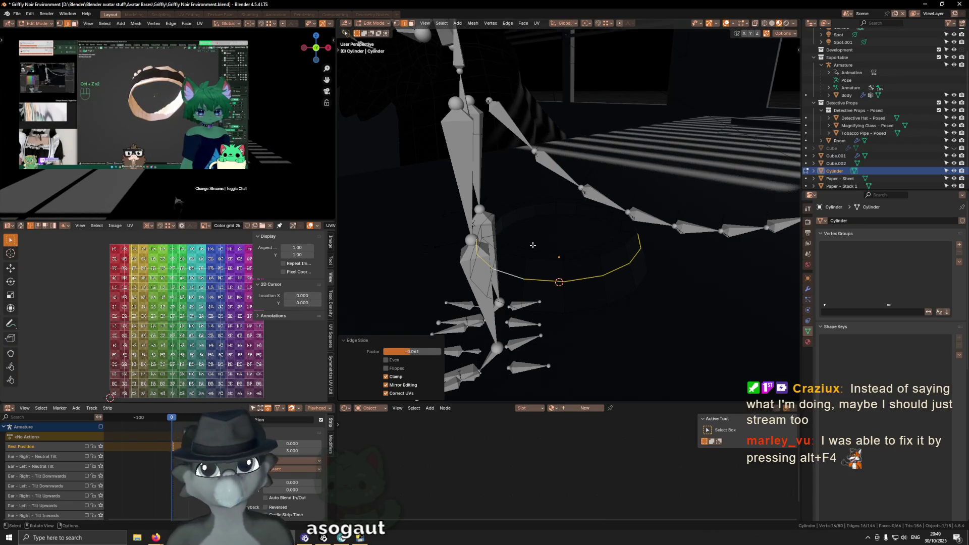
middle_drag(533, 245, 542, 247)
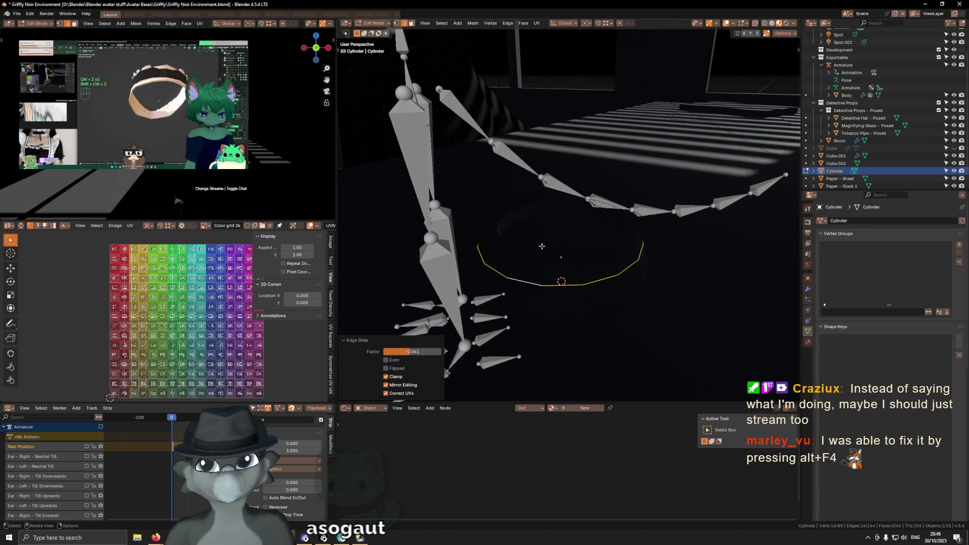
key(ctrl+z)
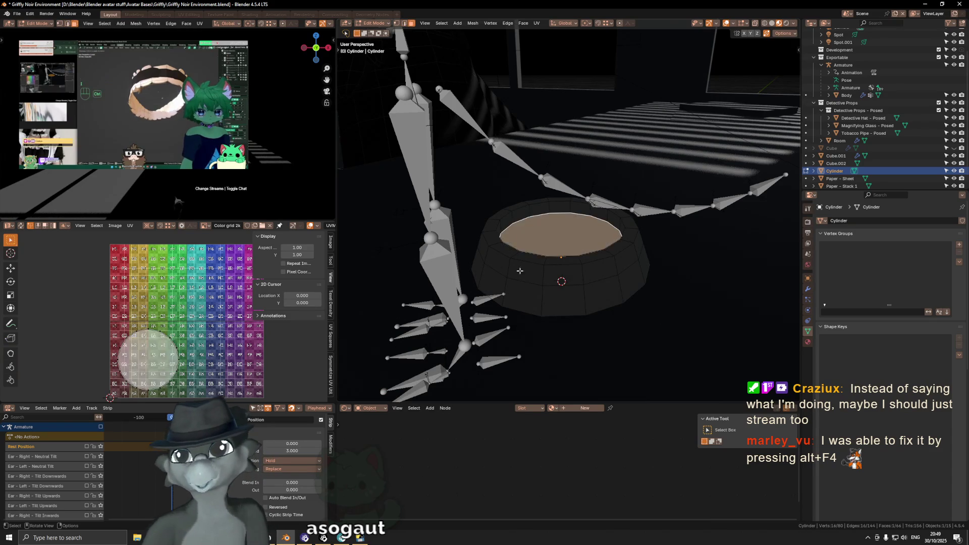
Lower the inner face a further 0.000264 m along Z and select a side quad.
key(g)
key(z)
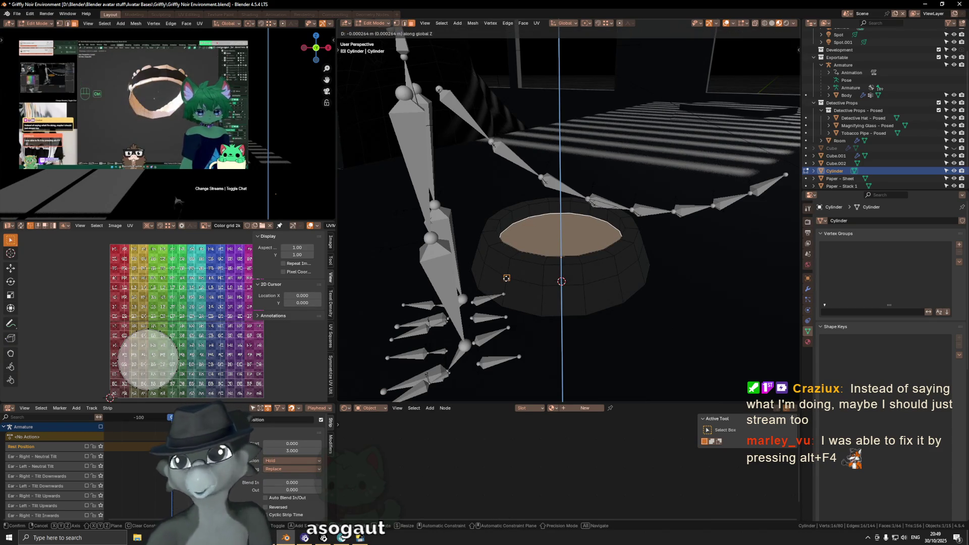
click(506, 278)
mouse_move(530, 234)
middle_down()
mouse_move(523, 265)
mouse_move(562, 278)
mouse_move(551, 269)
mouse_move(582, 251)
middle_up()
click(544, 273)
key(KP_5)
Circle-select faces along the top band and delete them to notch the rim.
key(KP_3)
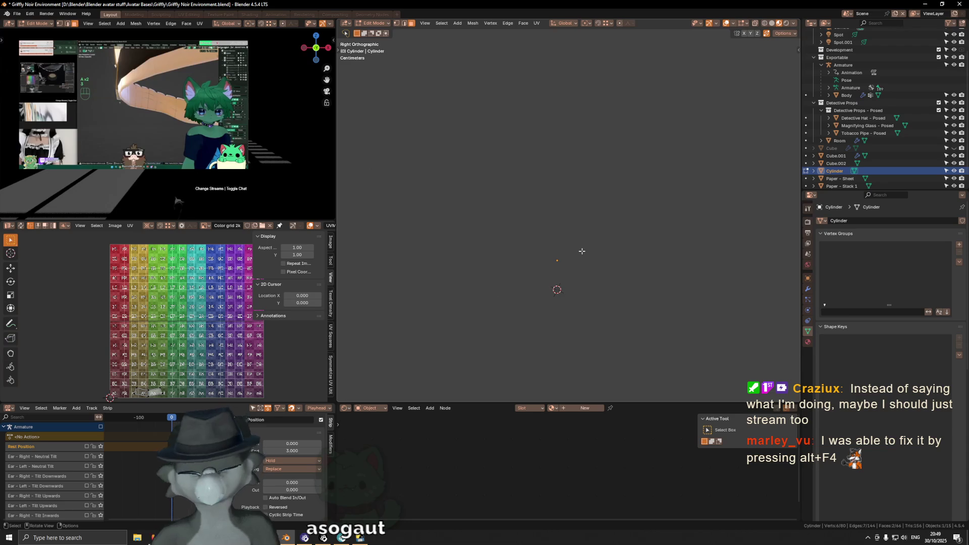
key(KP_Divide)
scroll(582, 251, up, 1)
shift+middle_drag(582, 251, 600, 296)
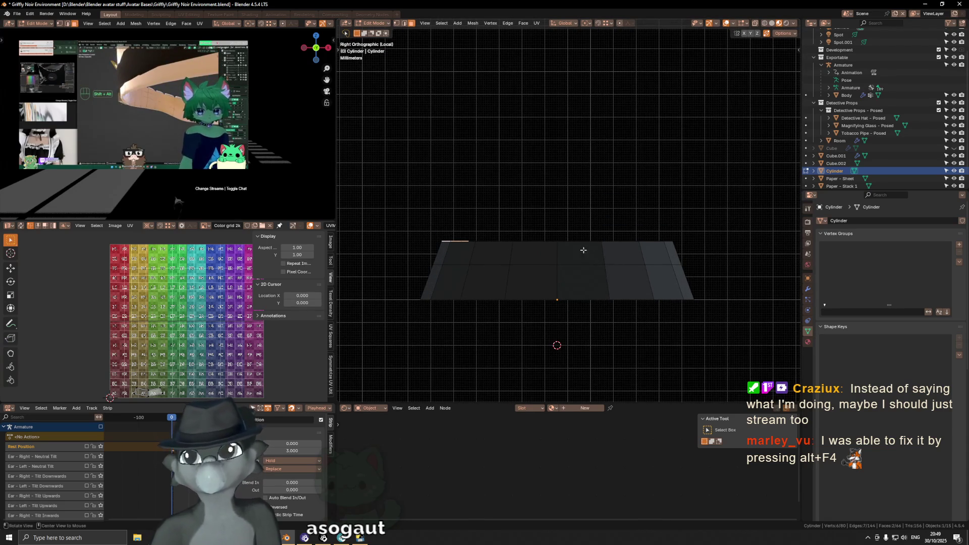
key(c)
middle_drag(546, 238, 543, 245)
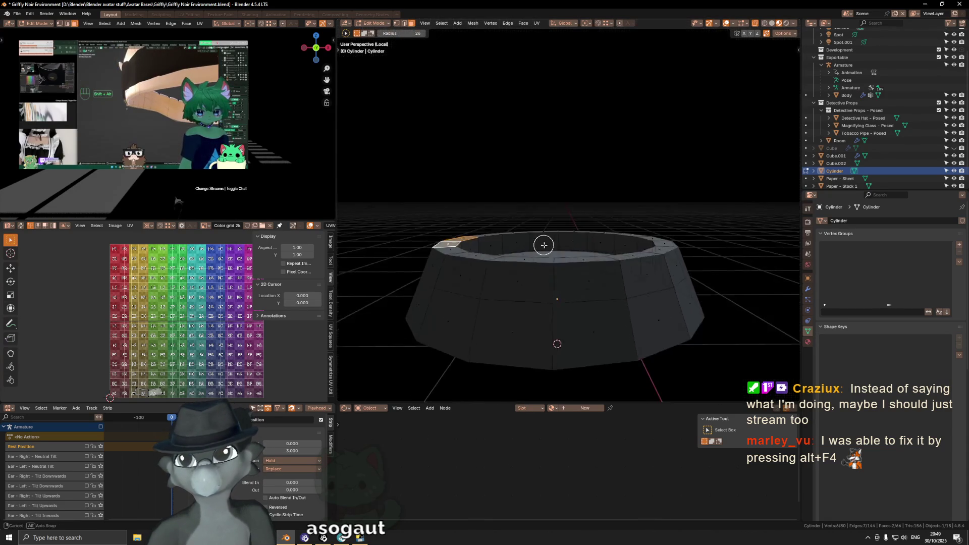
key(KP_3)
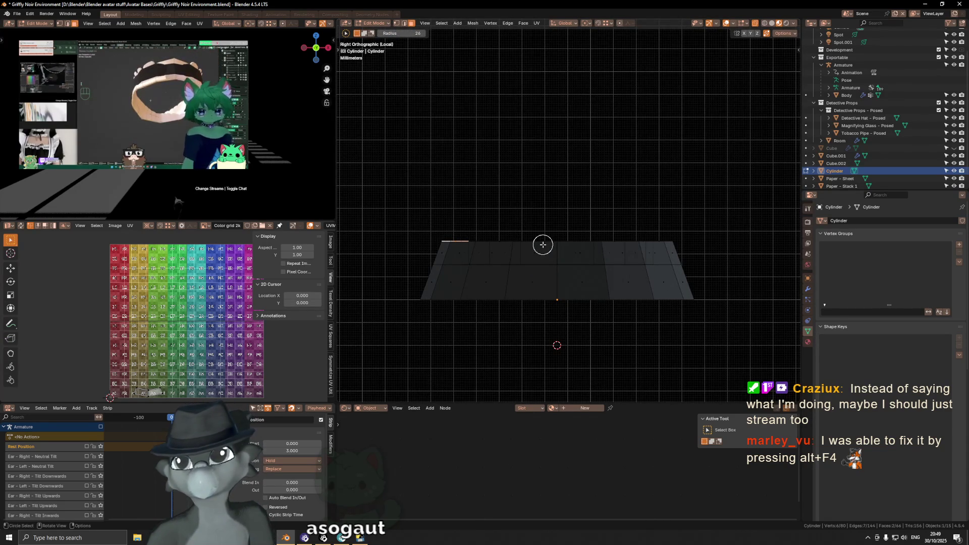
click(542, 246)
drag(570, 248, 572, 247)
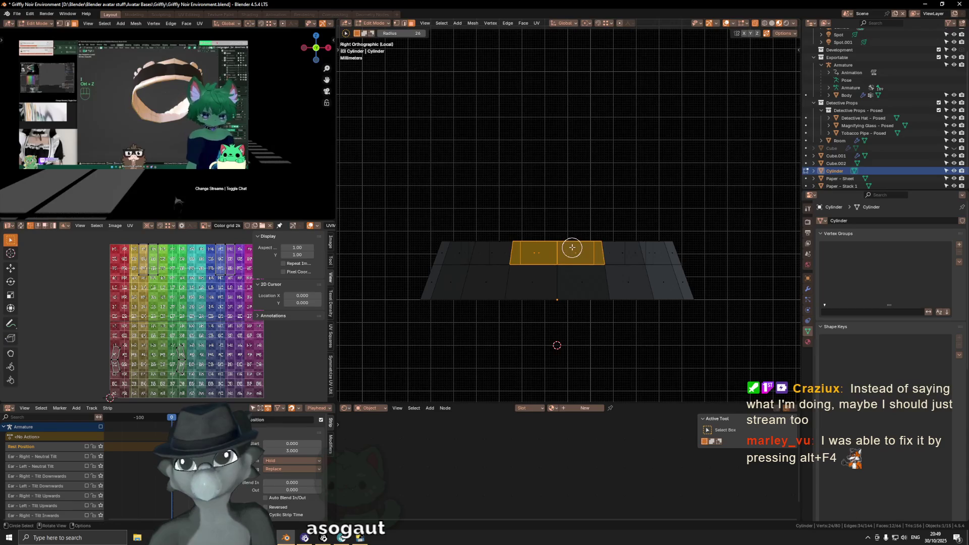
key(KP_1)
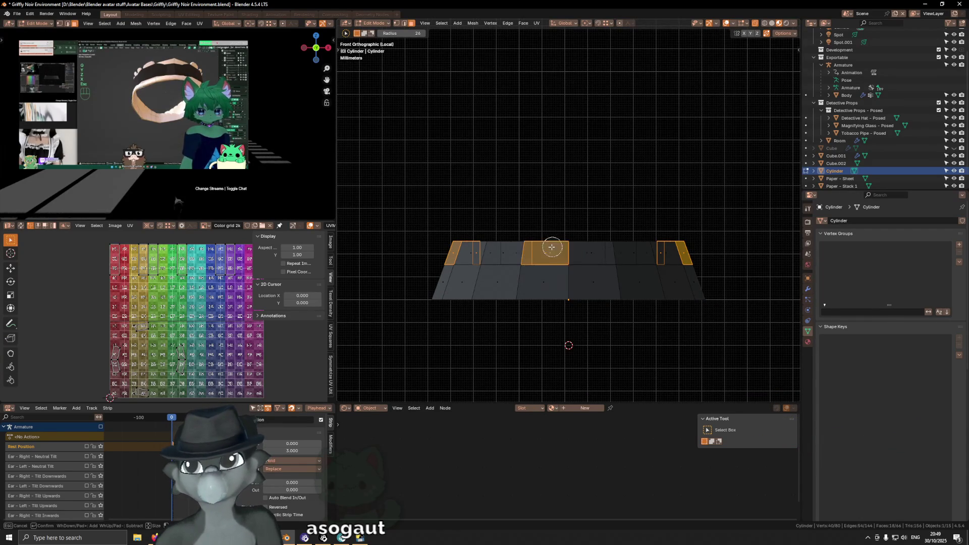
key(x)
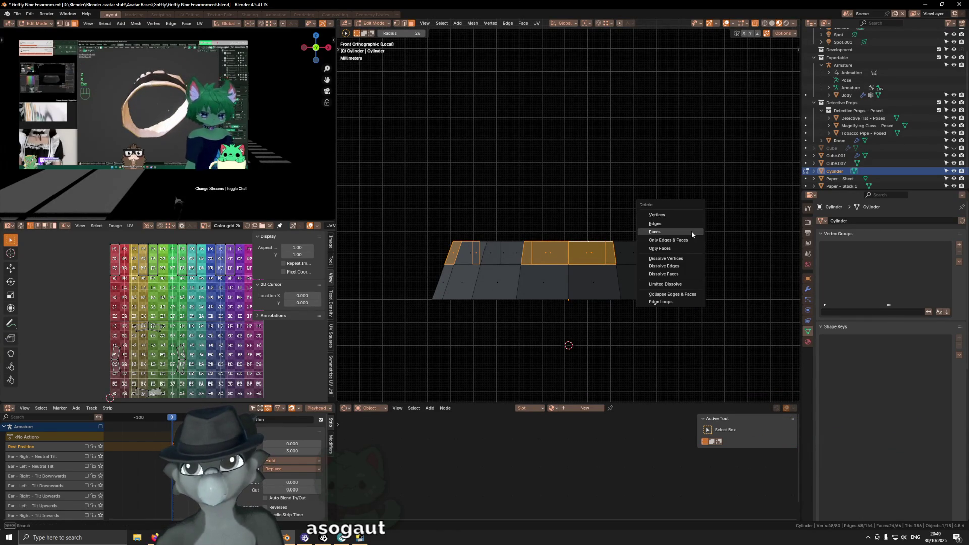
click(692, 231)
Fill the three remaining gaps in the inner wall with new faces.
middle_drag(691, 231, 611, 222)
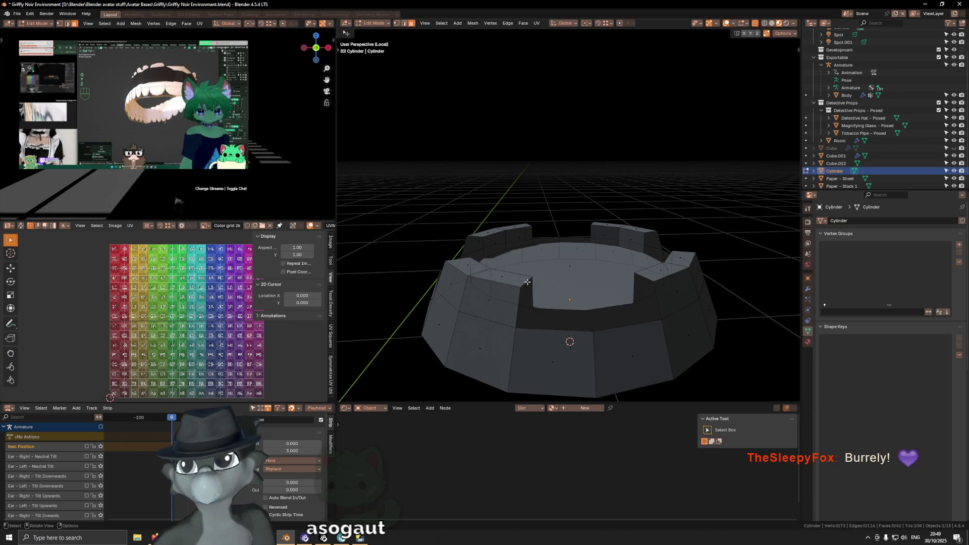
click(526, 284)
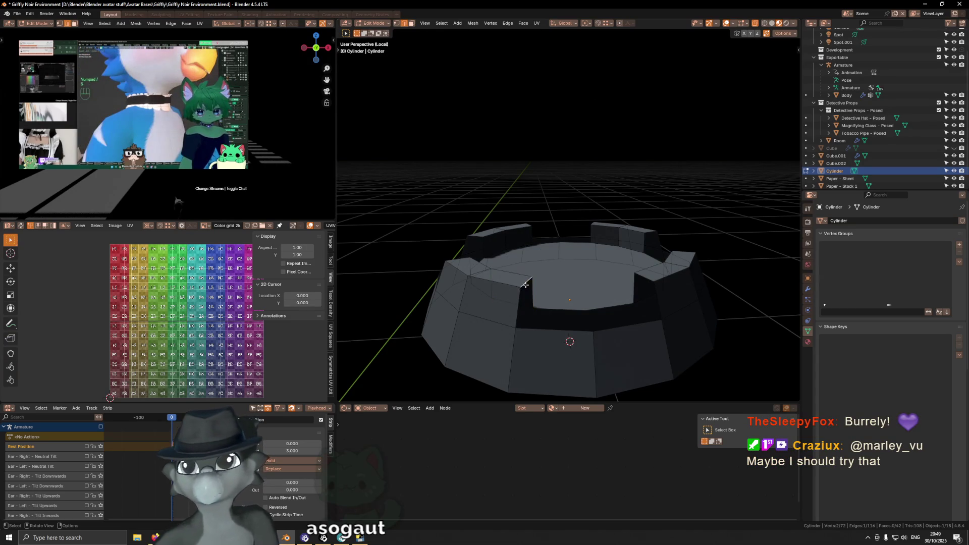
key(f)
key(f)
key(f)
middle_drag(526, 284, 570, 283)
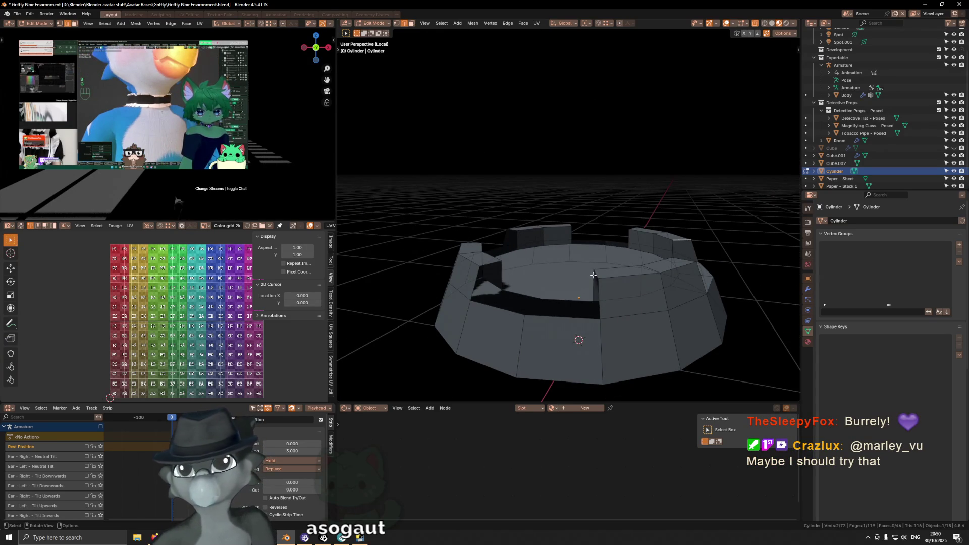
key(f)
key(f)
mouse_move(514, 265)
middle_down()
mouse_move(536, 271)
mouse_move(541, 289)
mouse_move(507, 304)
middle_up()
key(f)
key(f)
key(f)
key(f)
key(f)
key(f)
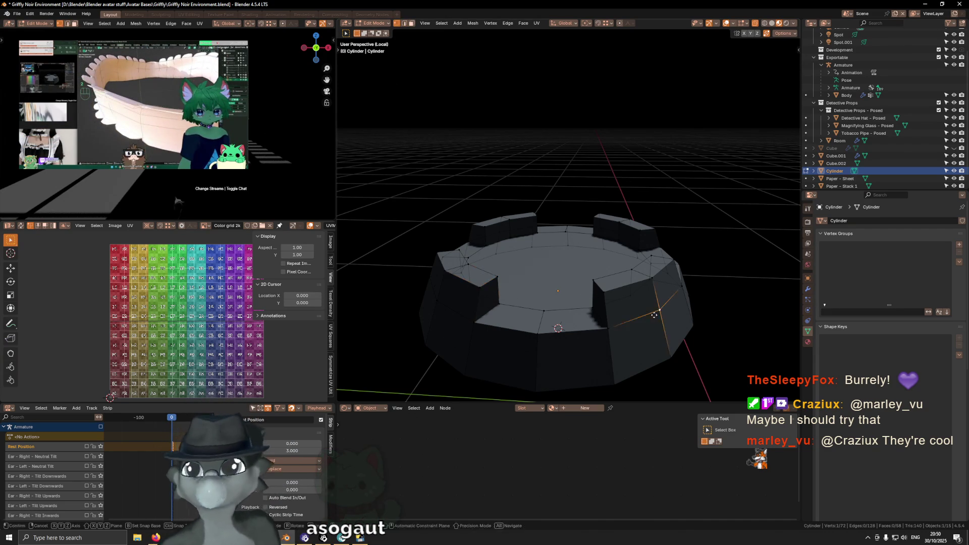
Try several vertex slides on the side wall, undo them, and return to Object Mode.
click(671, 328)
mouse_move(672, 328)
middle_down()
mouse_move(717, 38)
mouse_move(706, 142)
middle_up()
key(ctrl+z)
key(shift+v)
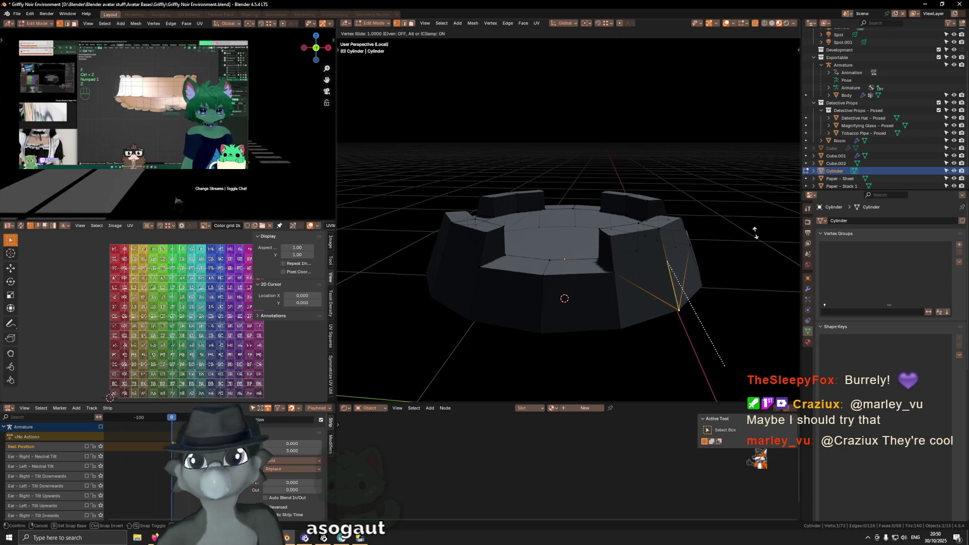
click(756, 233)
middle_drag(756, 232, 677, 286)
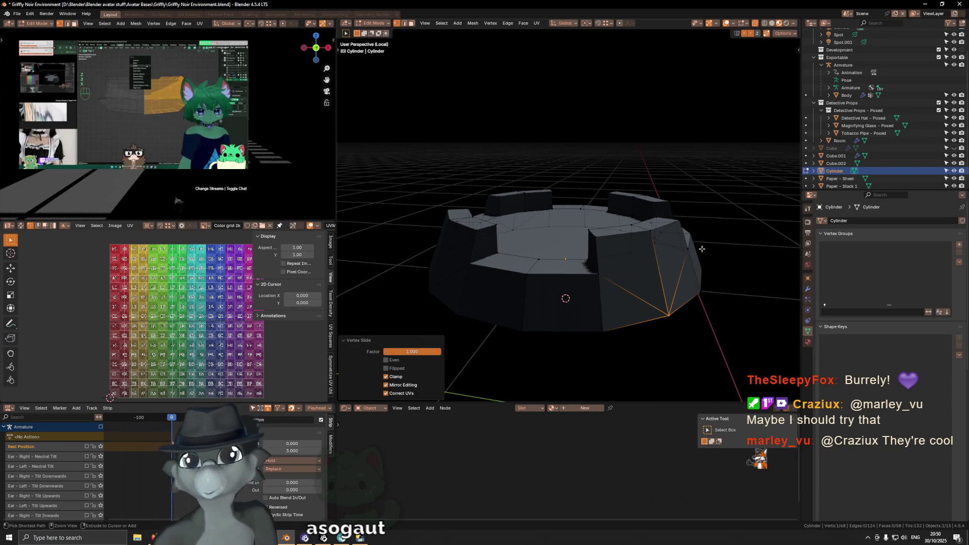
middle_drag(701, 248, 631, 240)
key(ctrl+z)
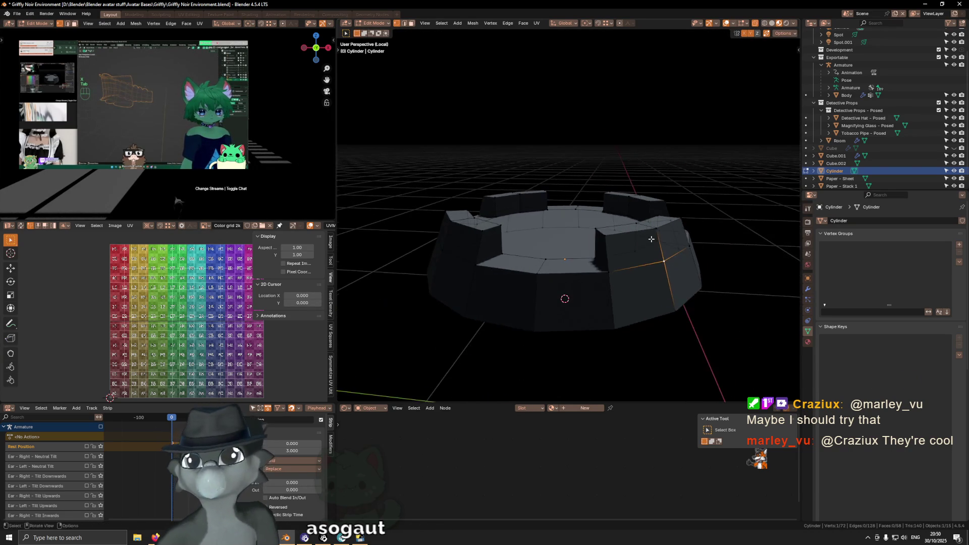
key(Tab)
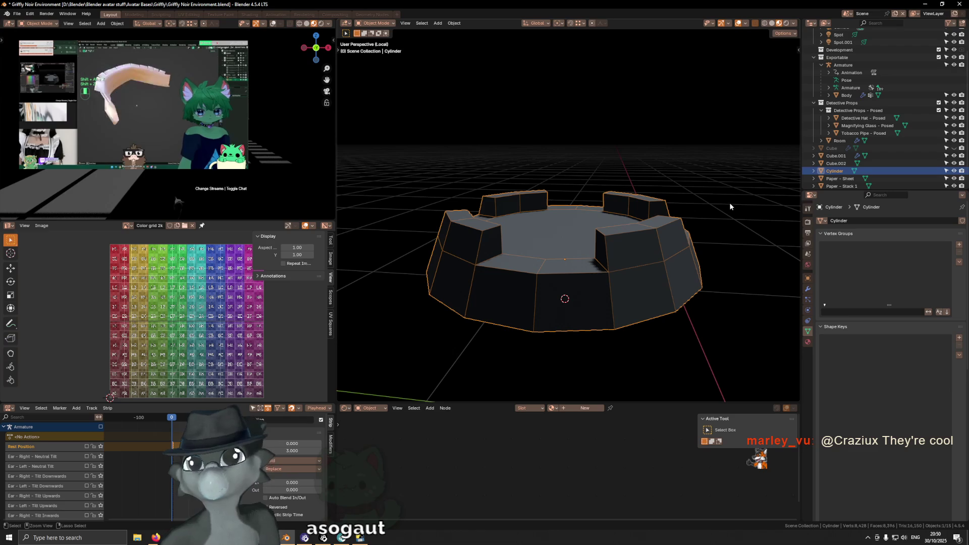
Preview one level of subdivision smoothing on the base, then undo it.
key(ctrl+1)
mouse_move(651, 217)
middle_down()
mouse_move(670, 222)
mouse_move(613, 249)
middle_up()
key(ctrl+z)
Isolate the cylinder and extrude its top face down 8 mm.
key(2)
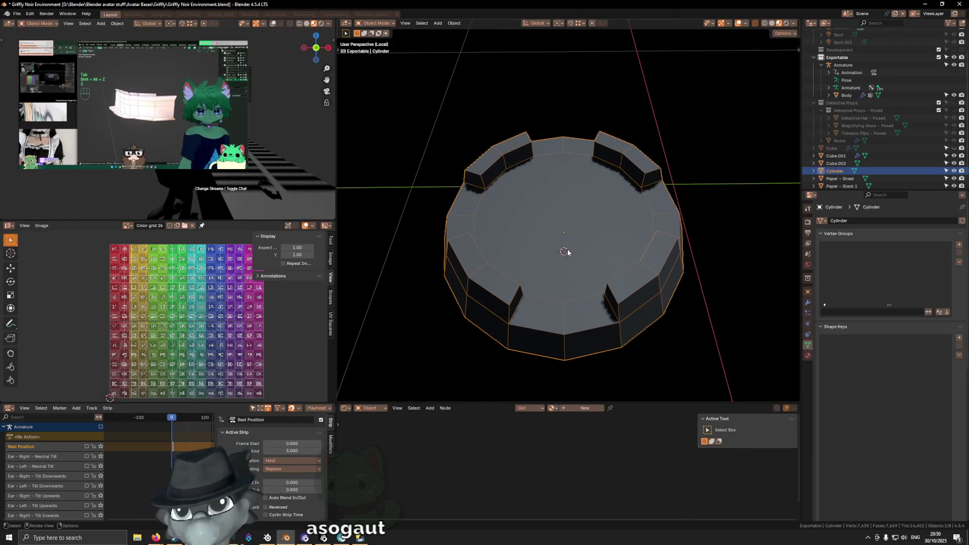
key(Tab)
key(3)
click(564, 214)
mouse_move(565, 214)
middle_down()
mouse_move(671, 168)
mouse_move(688, 214)
mouse_move(634, 220)
middle_up()
scroll(688, 213, down, 2)
key(e)
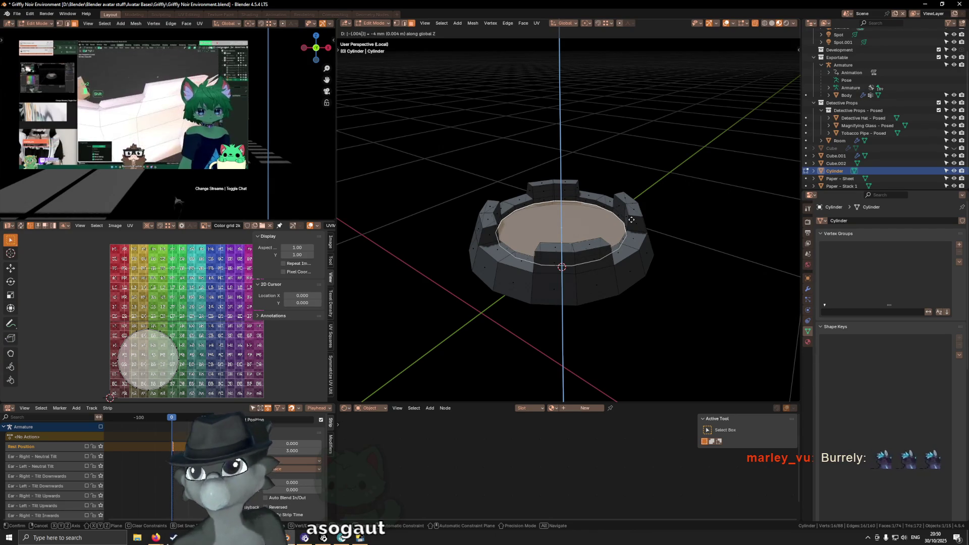
click(632, 220)
mouse_move(632, 220)
middle_down()
mouse_move(586, 187)
mouse_move(587, 217)
mouse_move(525, 207)
middle_up()
Check the shape with overlays hidden, then shade the cylinder smooth in Object Mode.
key(shift+alt+z)
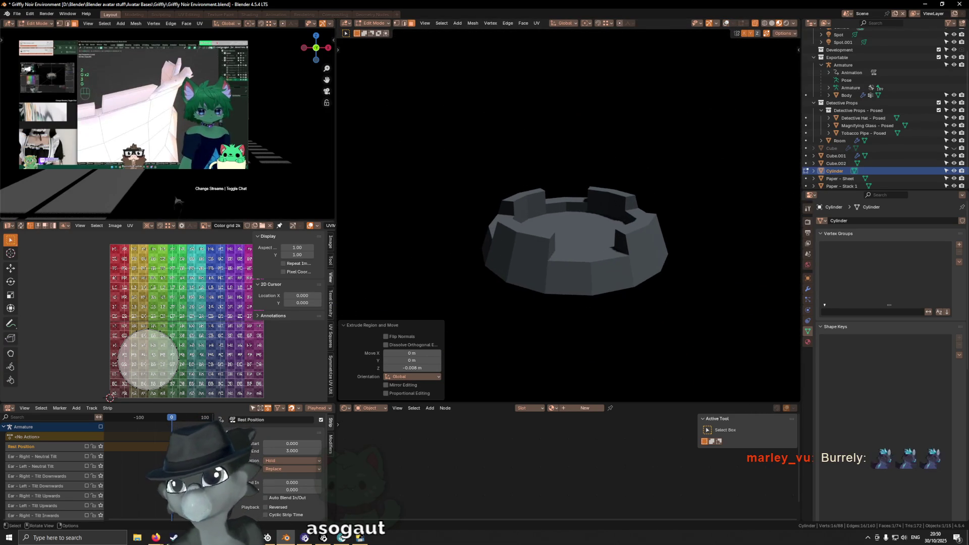
middle_drag(167, 127, 167, 127)
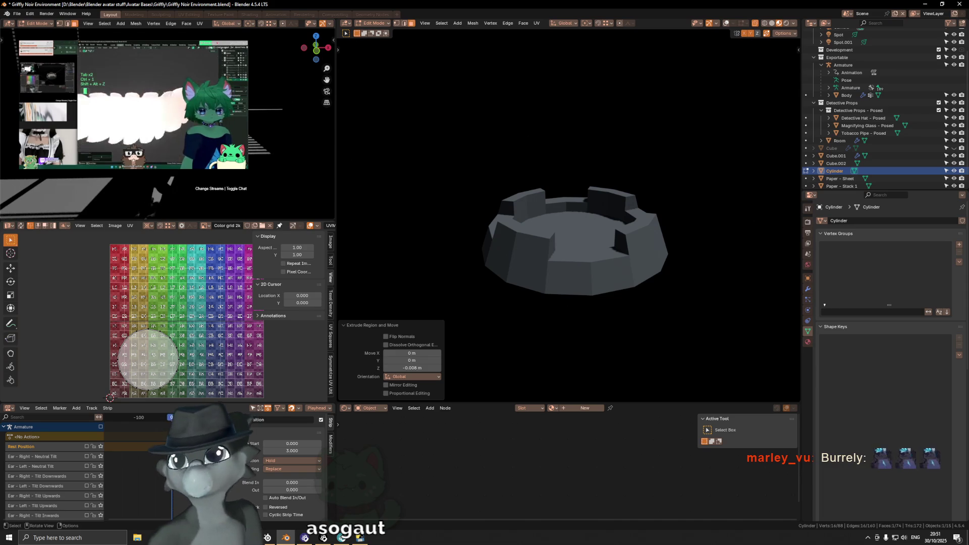
key(KP_0)
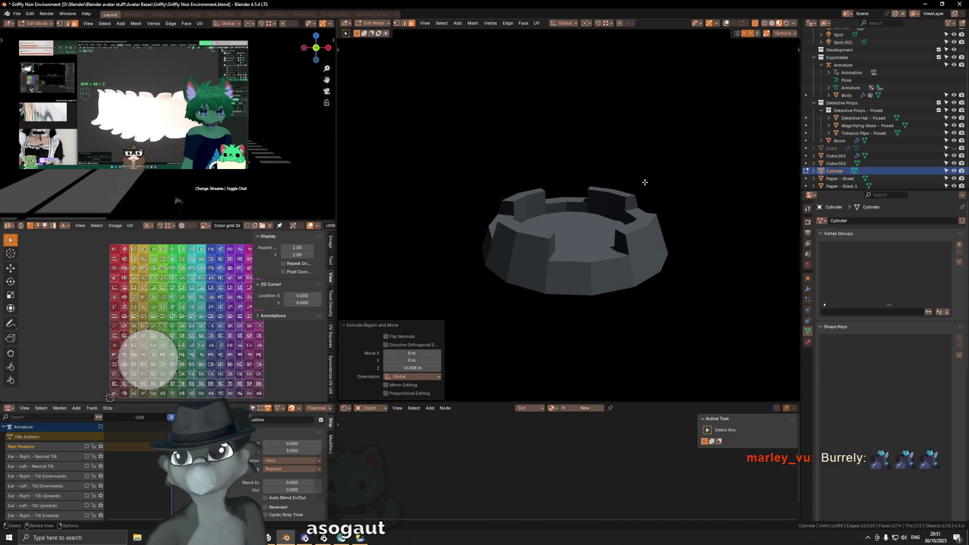
middle_drag(648, 179, 569, 183)
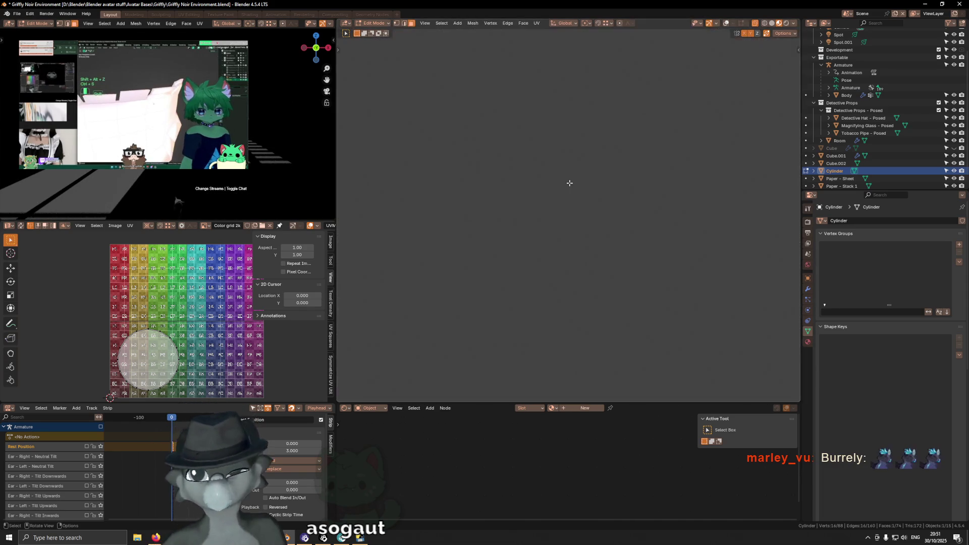
mouse_move(568, 184)
middle_down()
mouse_move(608, 203)
mouse_move(616, 189)
mouse_move(596, 214)
middle_up()
key(Tab)
right_click(626, 169)
click(650, 172)
Move the cylinder 0.3928 m along the Y axis.
key(g)
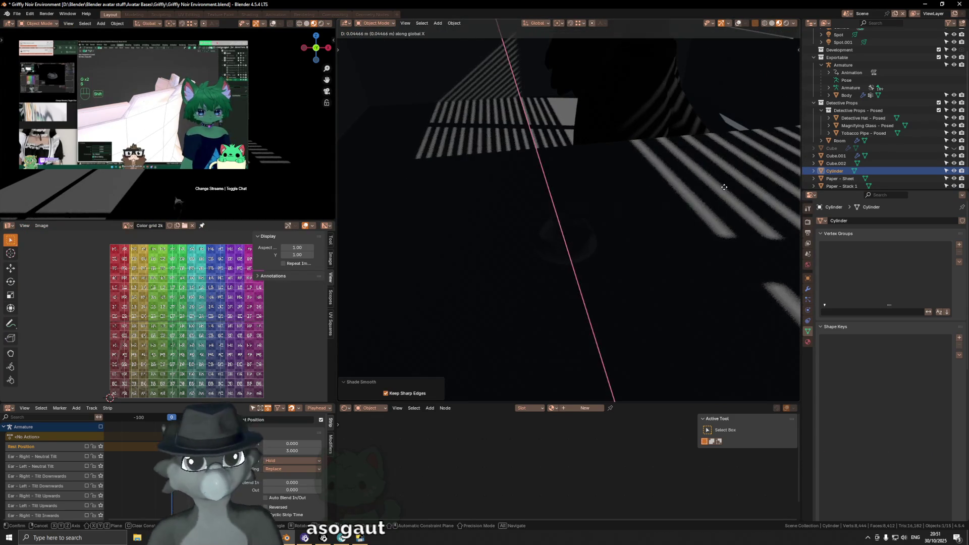
key(y)
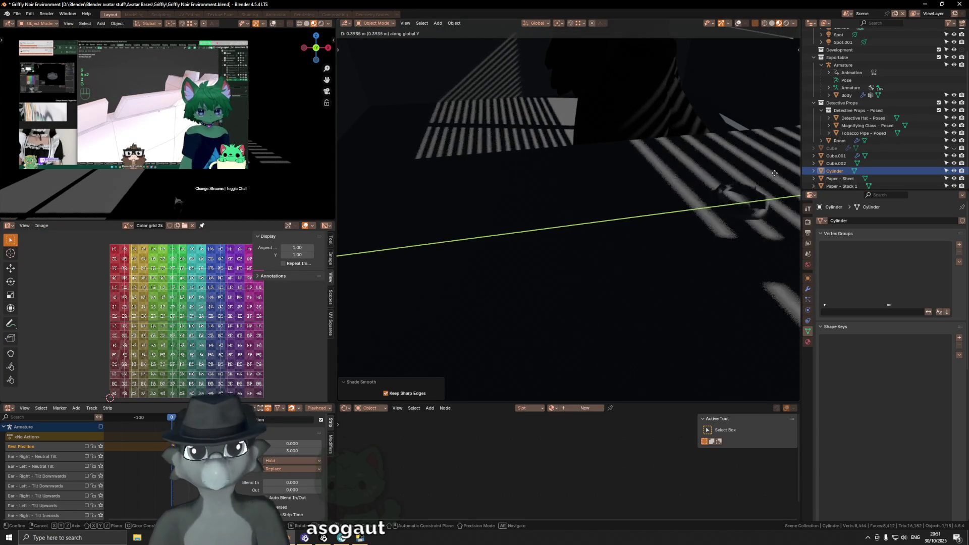
click(773, 172)
middle_drag(773, 171, 659, 198)
scroll(651, 204, up, 1)
scroll(636, 215, up, 1)
scroll(624, 226, up, 1)
mouse_move(624, 226)
middle_down()
mouse_move(631, 212)
mouse_move(513, 213)
middle_up()
Restore overlays, re-isolate the cylinder and delete its recessed top face.
key(shift+alt+z)
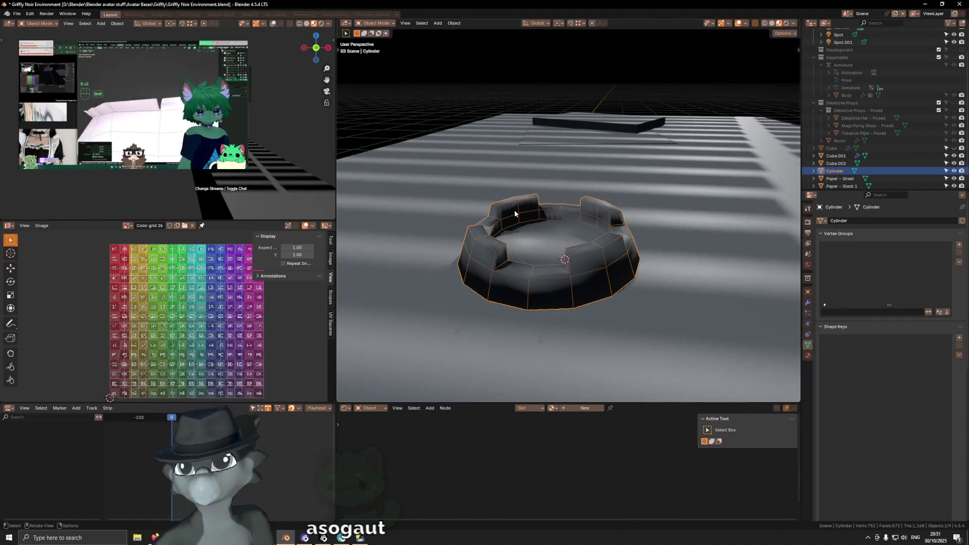
key(KP_Divide)
middle_drag(513, 213, 556, 241)
key(KP_Divide)
key(KP_Divide)
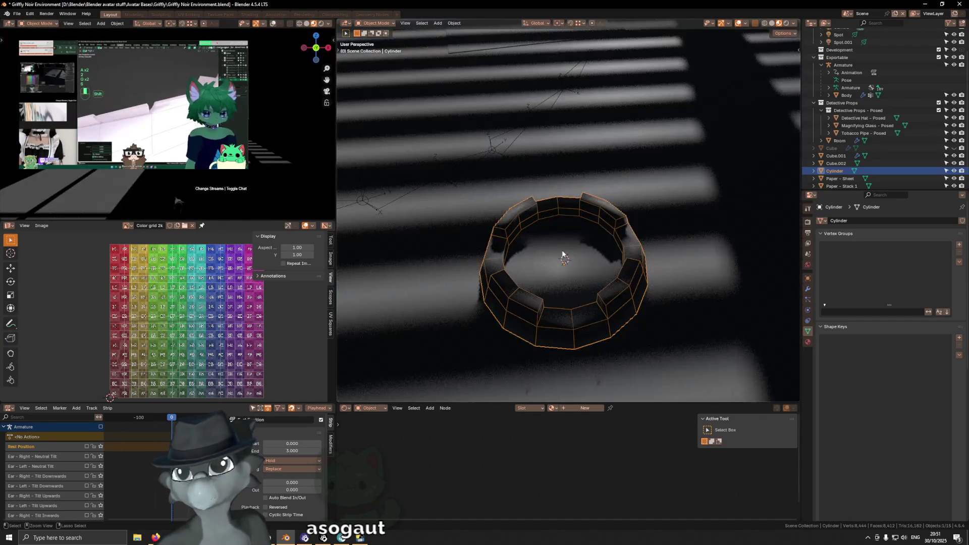
key(Tab)
key(x)
click(566, 215)
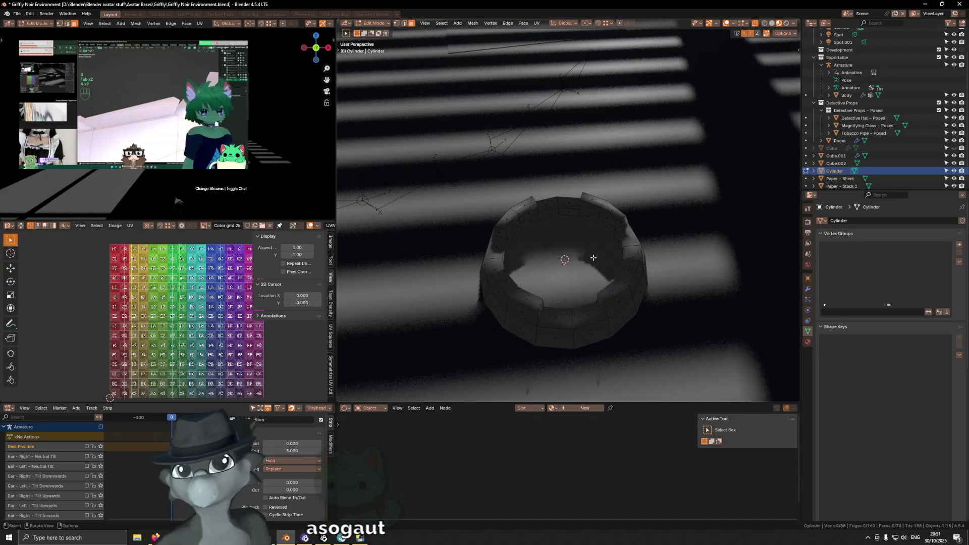
Select the open rim loop and grid-fill it with Span 4 and Offset -3.
alt+click(567, 215)
key(F3)
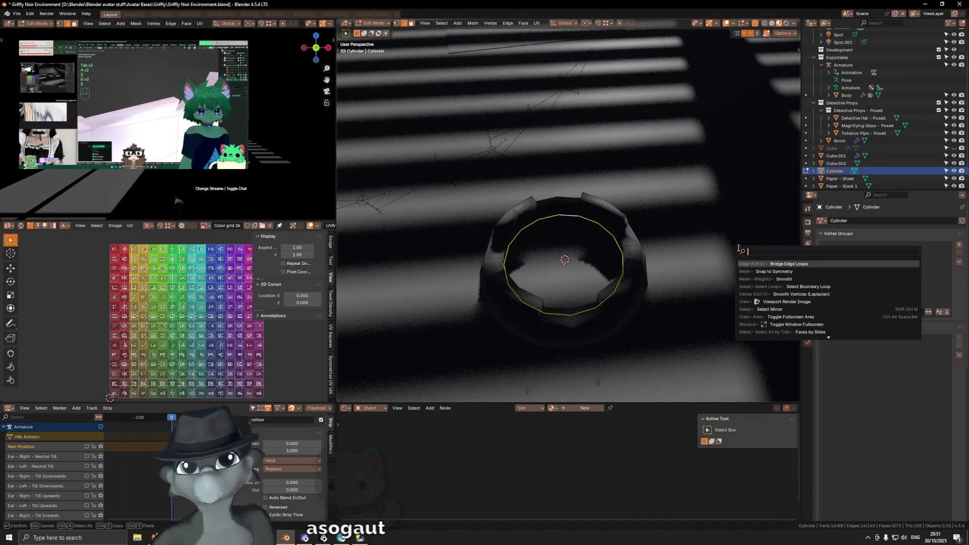
key(Return)
key(F3)
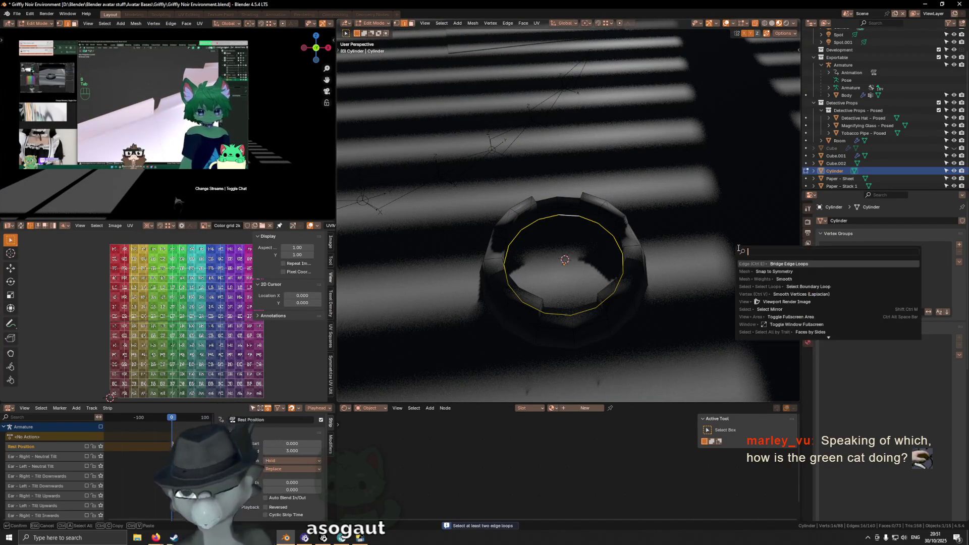
text(fil)
key(Return)
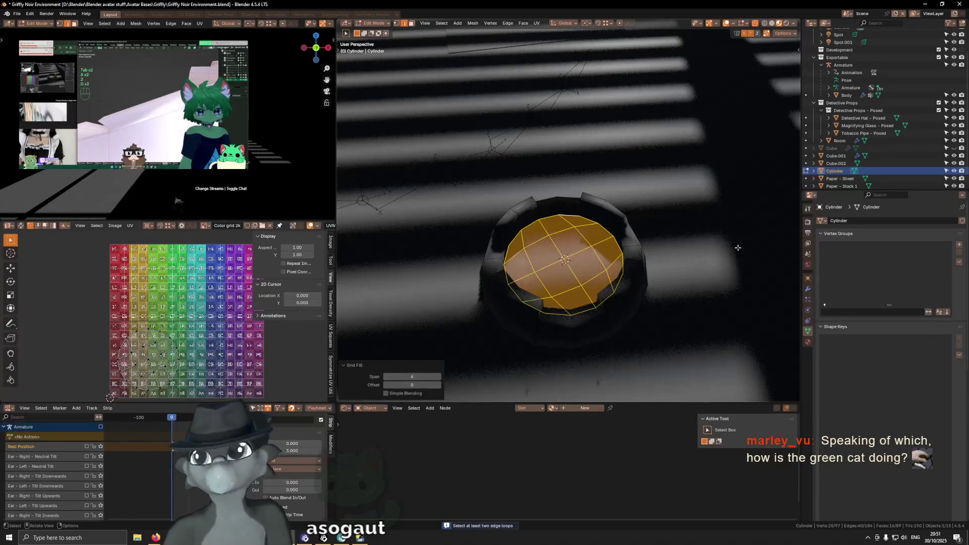
click(439, 377)
click(439, 377)
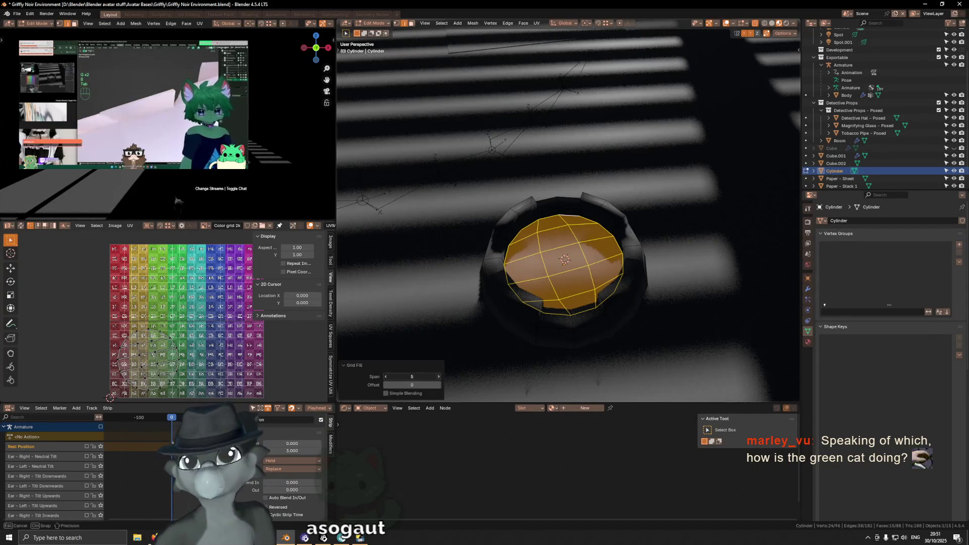
drag(439, 376, 412, 376)
click(386, 385)
click(386, 386)
click(386, 385)
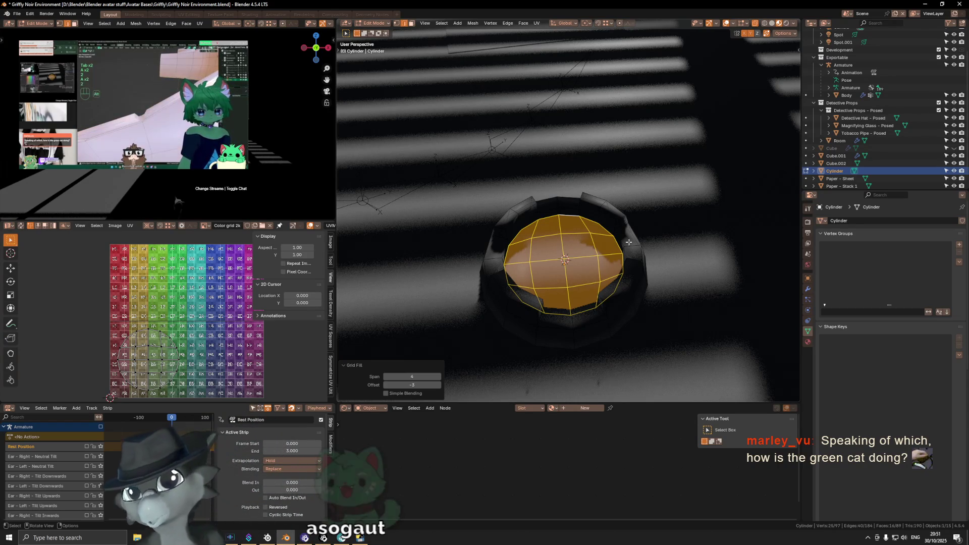
Select the filled disc's boundary loop and bevel it with two segments (0.0013 m).
mouse_move(505, 264)
middle_down()
mouse_move(553, 236)
mouse_move(524, 234)
middle_up()
alt+click(553, 236)
ctrl+click(524, 234)
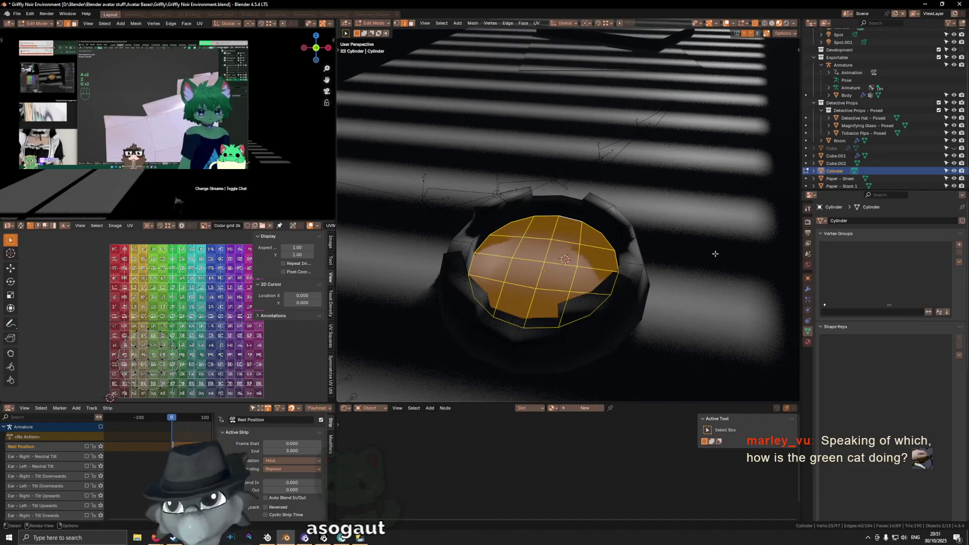
key(F3)
text(boundary)
key(Return)
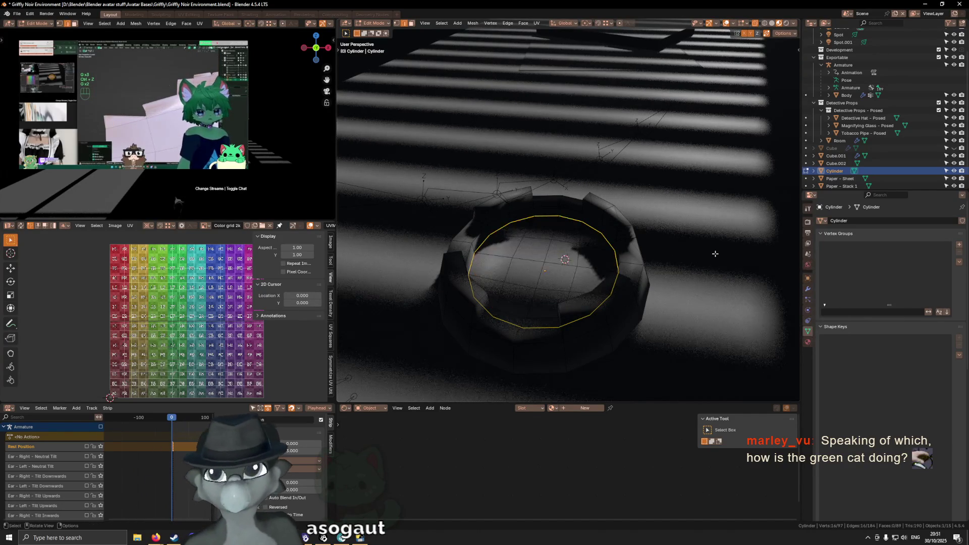
scroll(715, 254, up, 2)
key(ctrl+b)
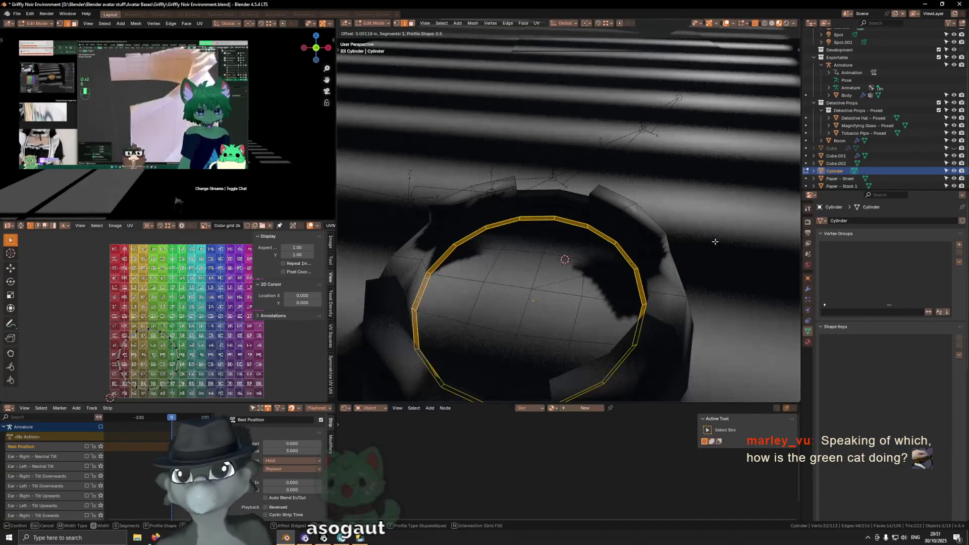
scroll(715, 242, up, 1)
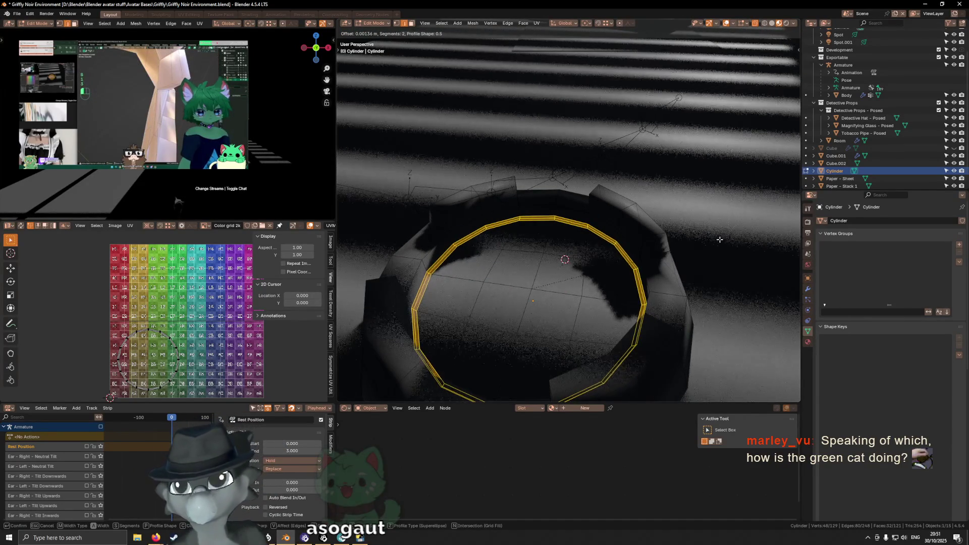
click(716, 241)
Switch the viewport to Solid shading and return to Object Mode.
mouse_move(716, 241)
middle_down()
mouse_move(462, 226)
mouse_move(615, 231)
mouse_move(584, 231)
mouse_move(617, 222)
middle_up()
key(z)
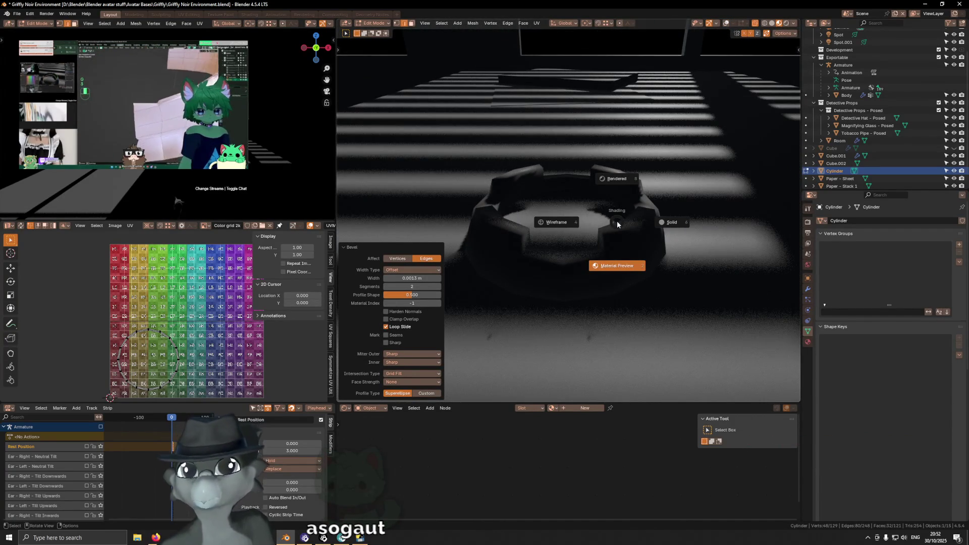
click(626, 223)
mouse_move(625, 224)
middle_down()
mouse_move(545, 220)
mouse_move(544, 192)
mouse_move(565, 191)
middle_up()
scroll(544, 192, up, 3)
key(Tab)
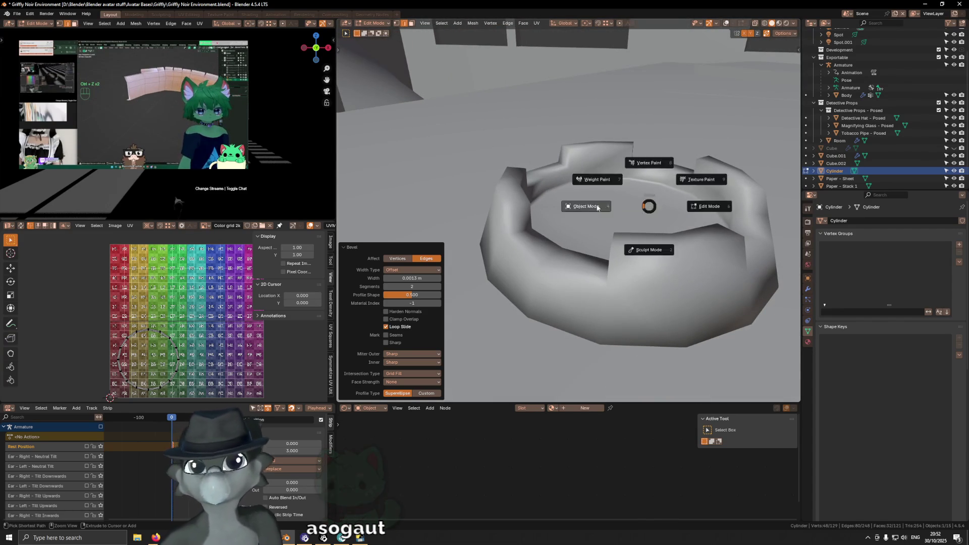
click(581, 206)
Open the Modifier properties and start searching the Add Modifier list.
click(808, 289)
click(843, 221)
text(t)
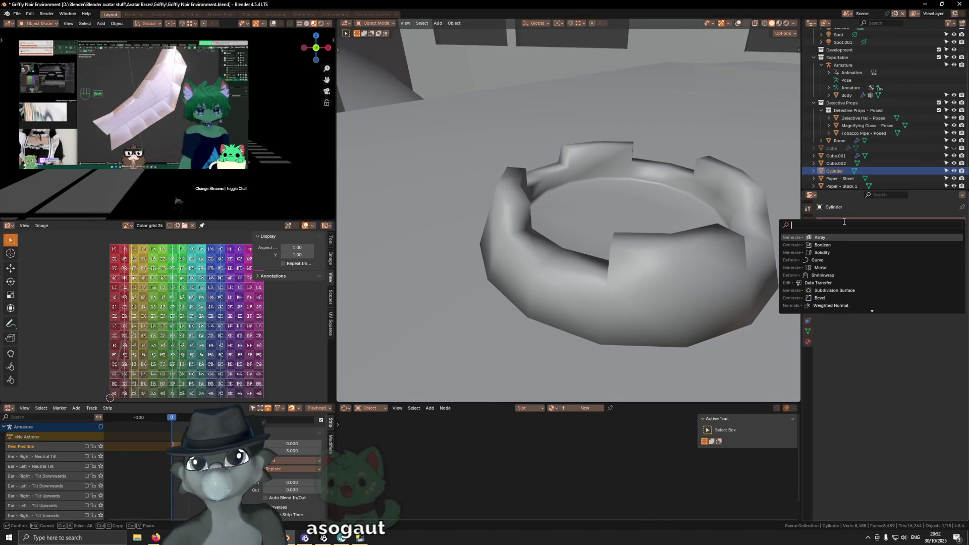
text(rans)
Add a Weighted Normal modifier via the 'normal' search and bring overlays back.
key(BackSpace)
key(BackSpace)
key(BackSpace)
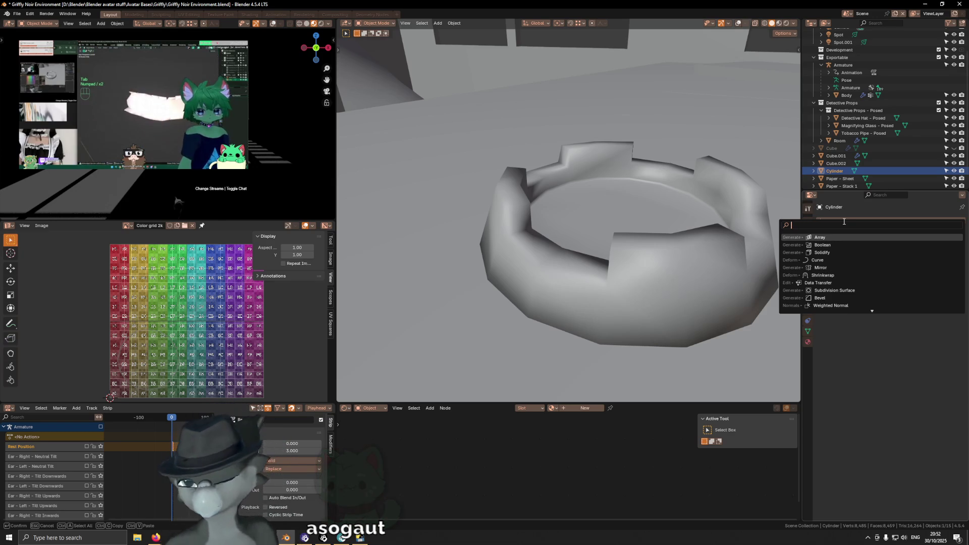
text(normal)
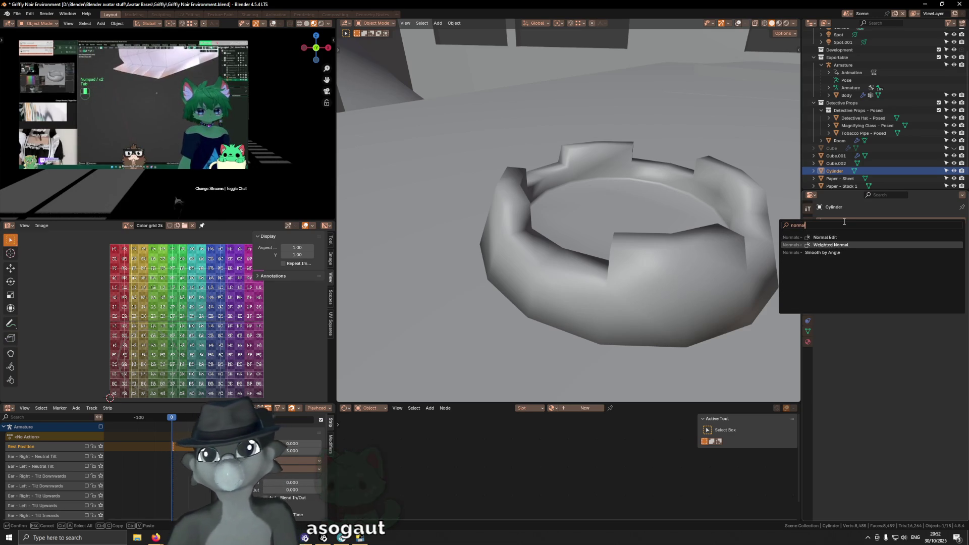
click(831, 245)
mouse_move(626, 237)
middle_down()
mouse_move(608, 227)
mouse_move(611, 184)
middle_up()
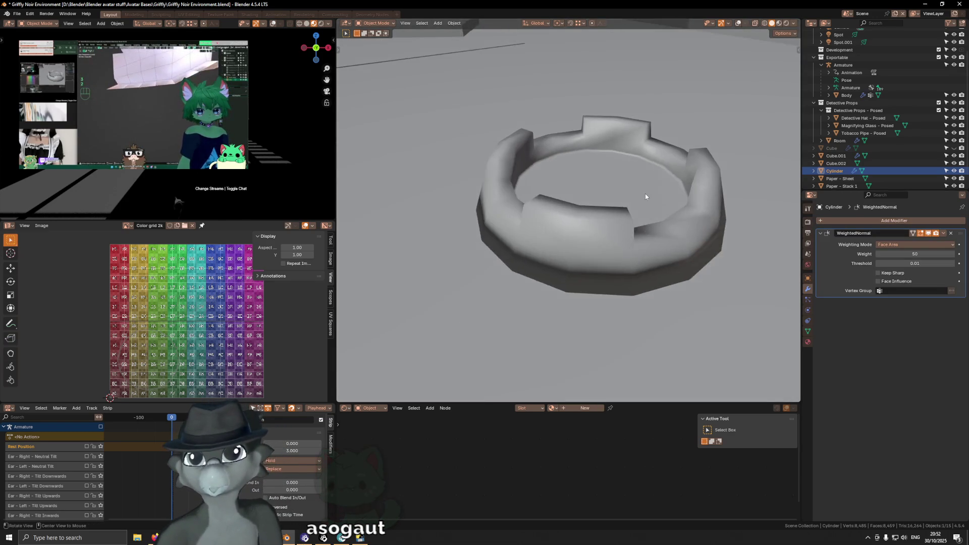
key(shift+alt+z)
In Edit Mode, try Set Sharpness by Angle on the selected edges, then undo it.
key(Tab)
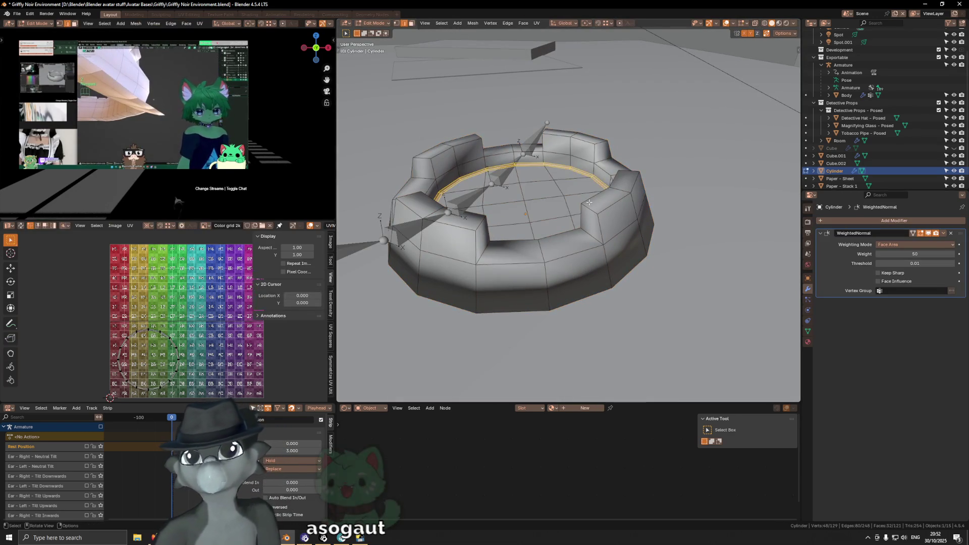
middle_drag(592, 202, 610, 196)
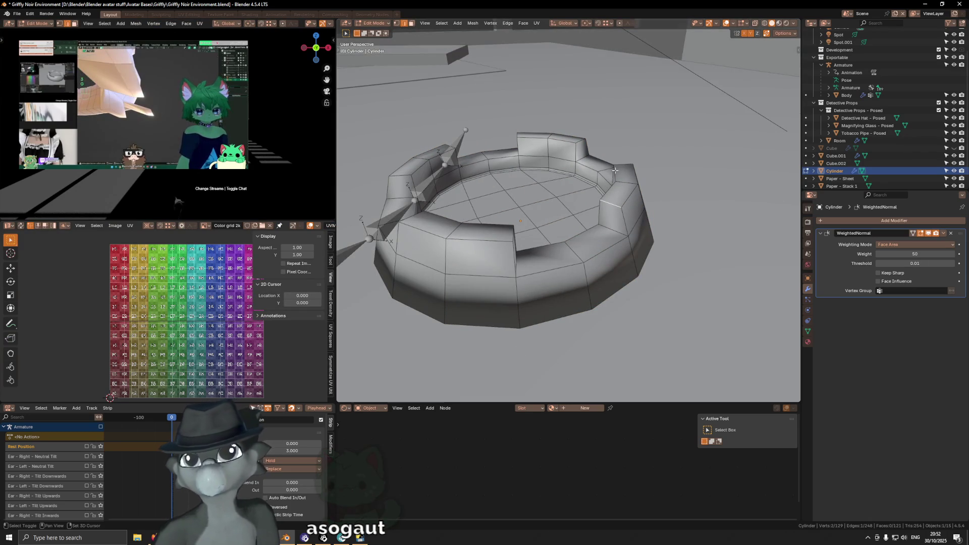
ctrl+click(626, 190)
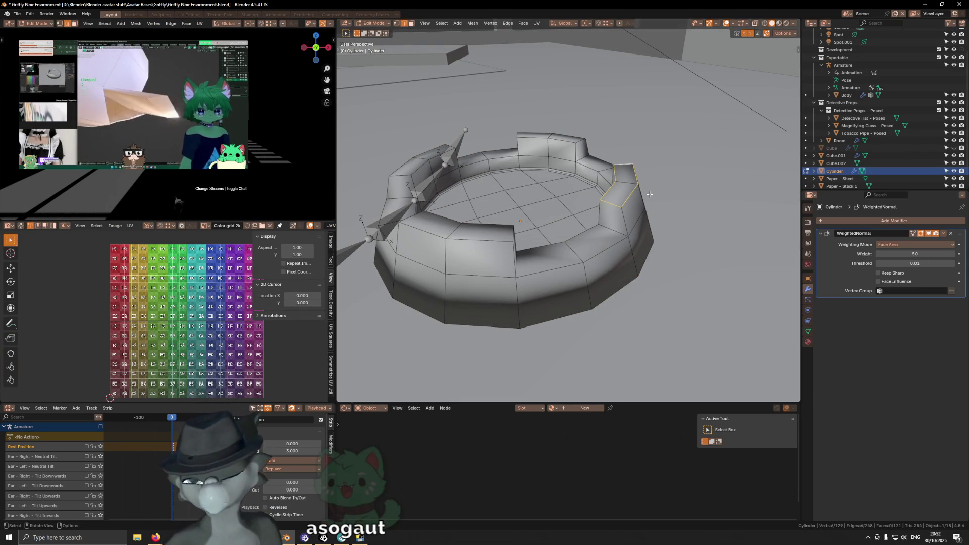
key(F3)
text(by angle)
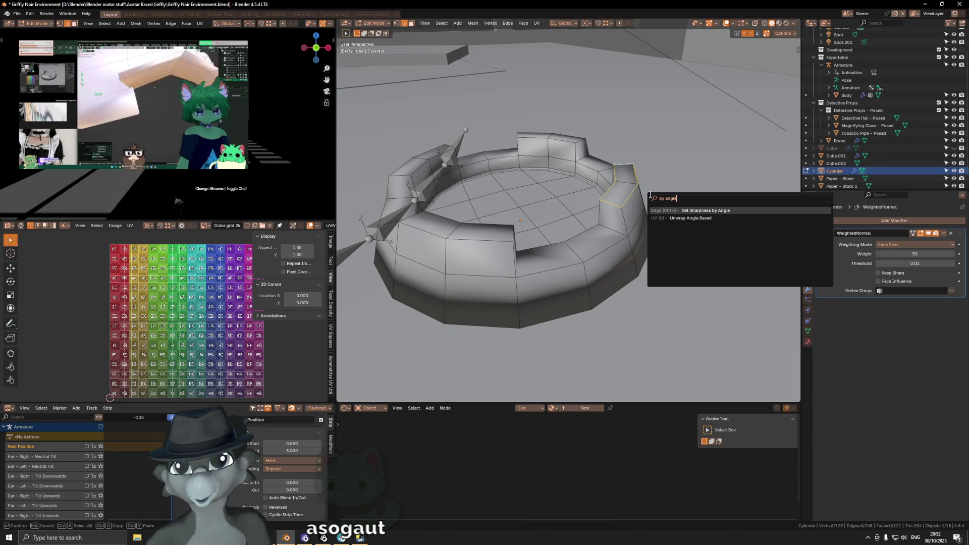
key(Return)
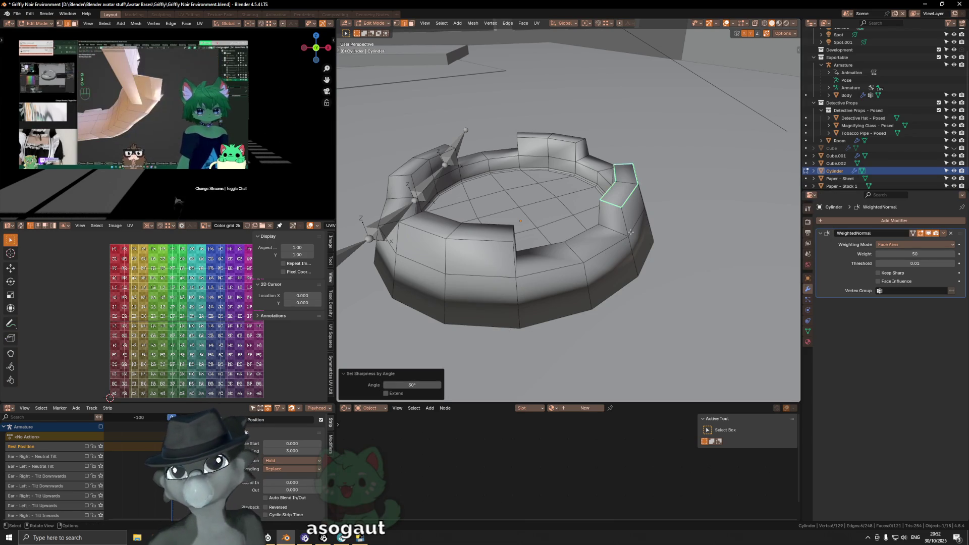
key(ctrl+z)
Add the faces and edges around a crenel notch to the selection.
middle_drag(608, 192, 620, 223)
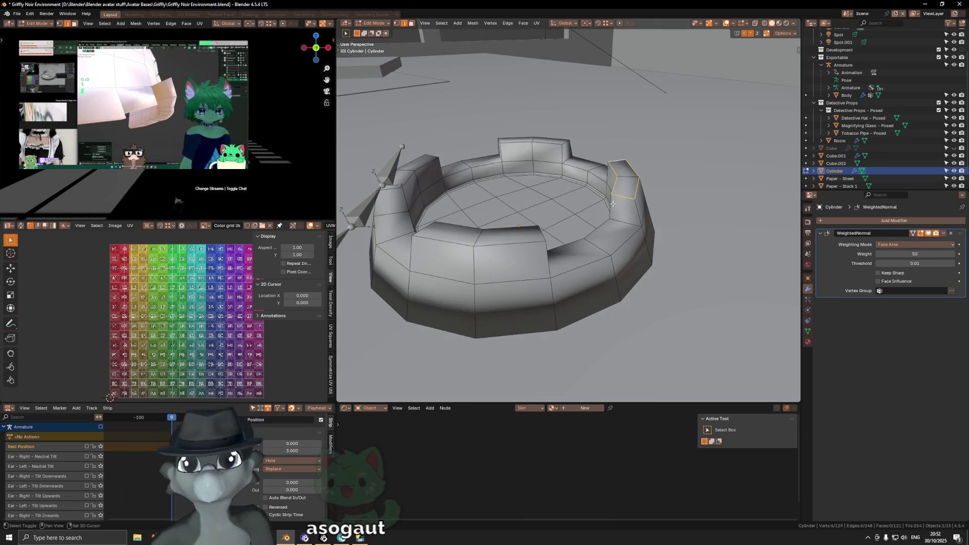
shift+click(620, 223)
shift+click(609, 231)
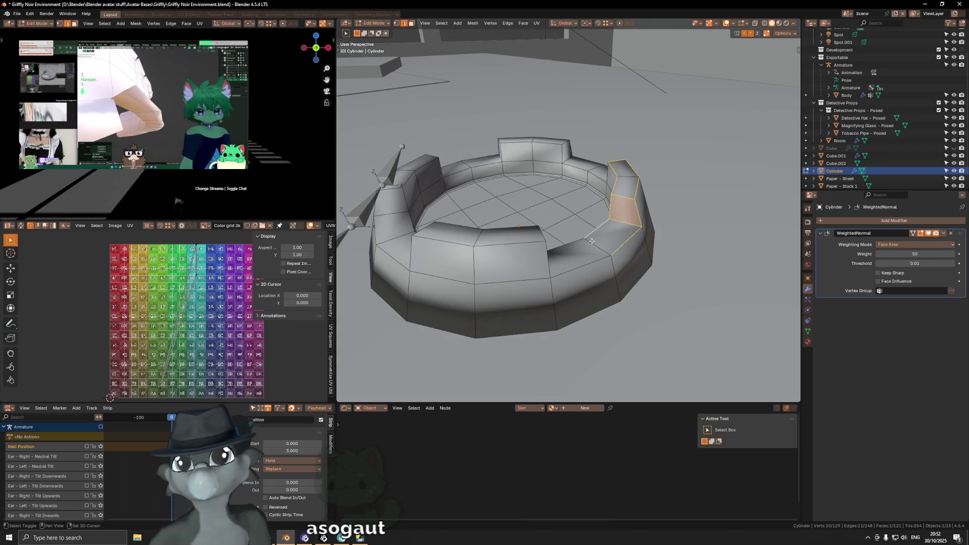
shift+click(605, 251)
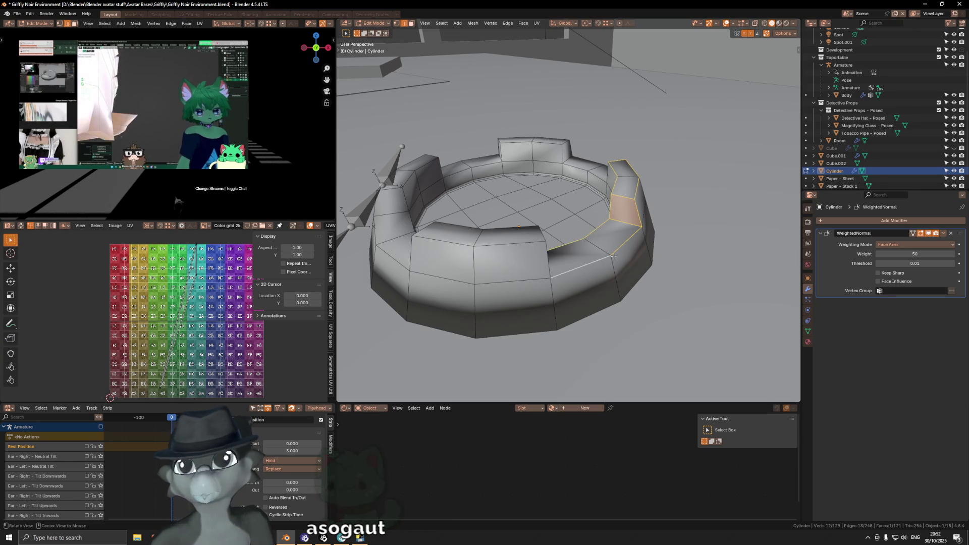
middle_drag(606, 251, 551, 248)
middle_drag(452, 192, 478, 238)
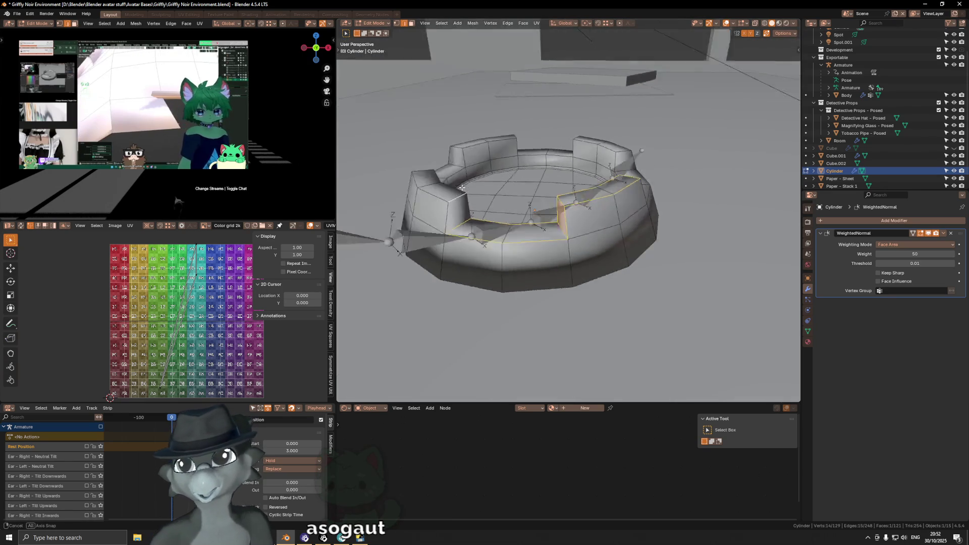
shift+click(479, 238)
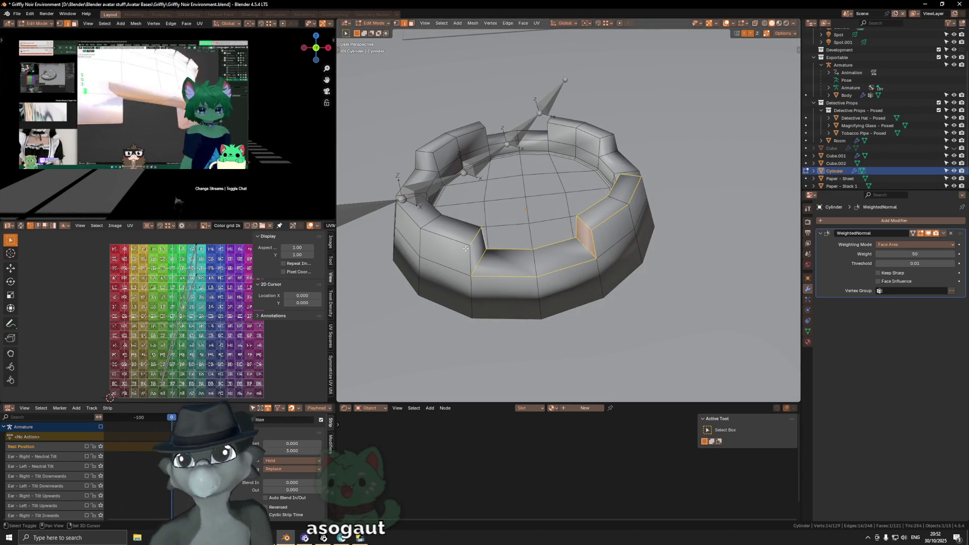
Extend the shortest-path edge selection along the ring rim and vertical wall edges.
middle_drag(468, 235, 541, 227)
ctrl+click(600, 264)
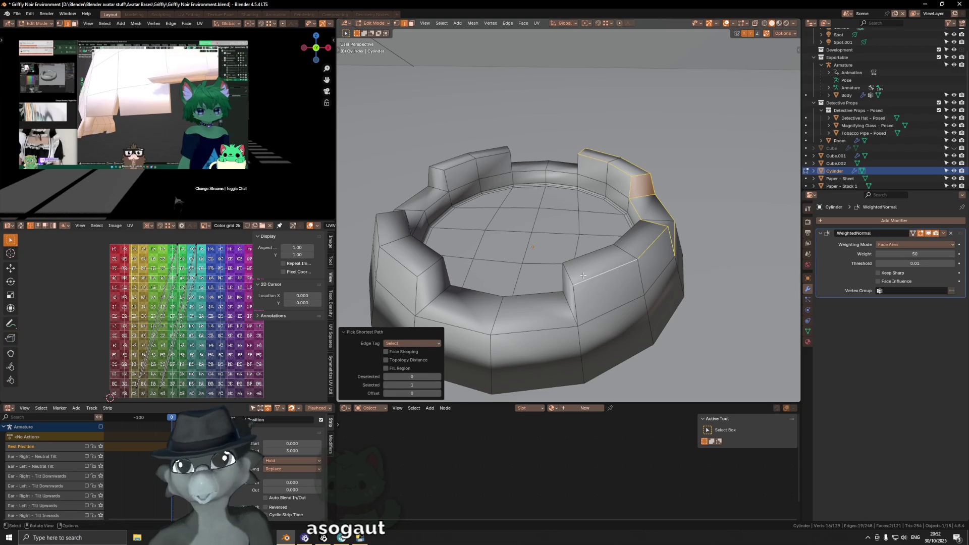
middle_drag(601, 264, 685, 247)
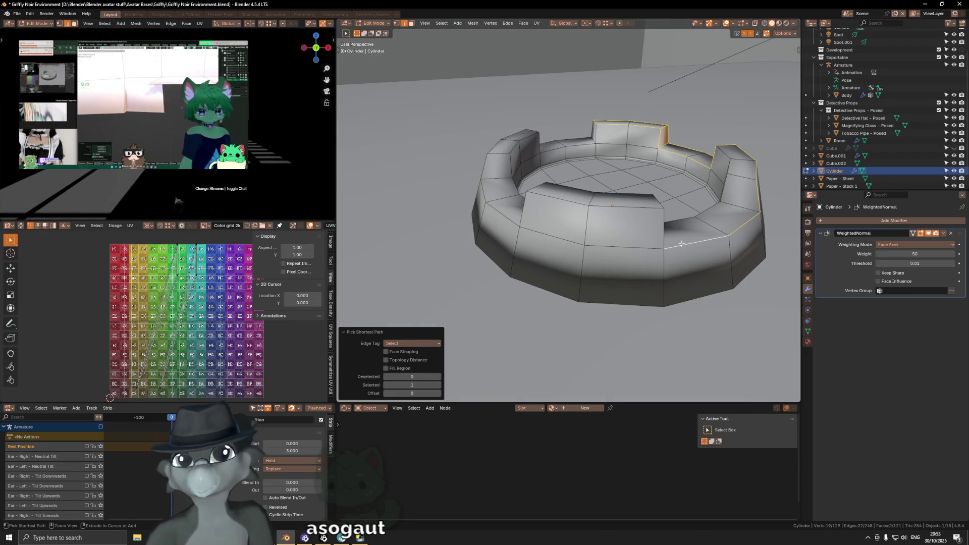
ctrl+click(483, 197)
mouse_move(499, 147)
middle_down()
mouse_move(459, 238)
mouse_move(535, 222)
mouse_move(509, 200)
middle_up()
ctrl+click(435, 213)
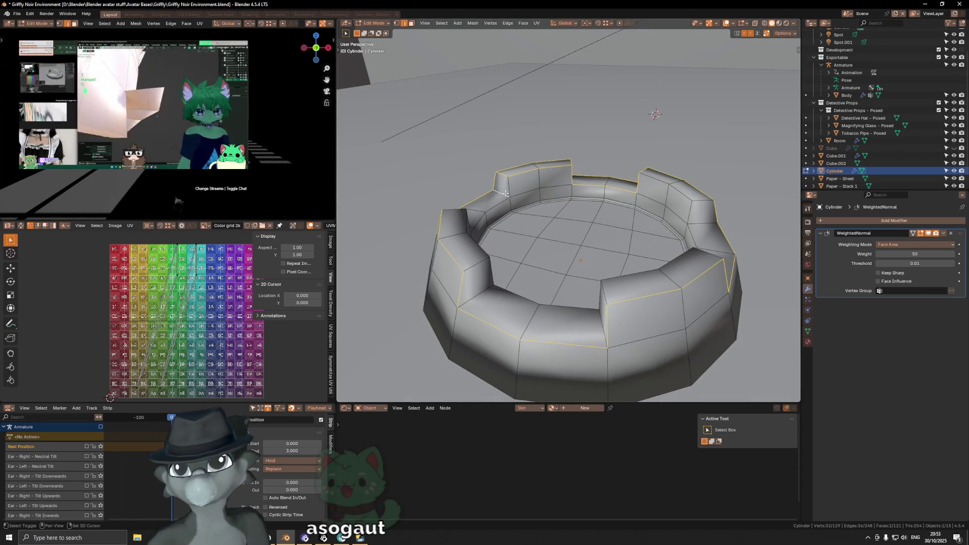
middle_drag(503, 194, 520, 187)
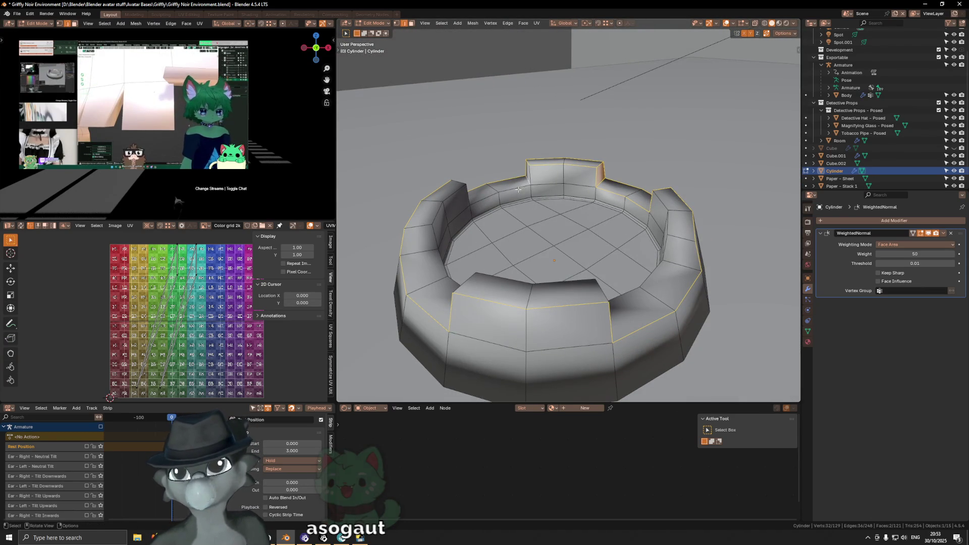
ctrl+click(467, 195)
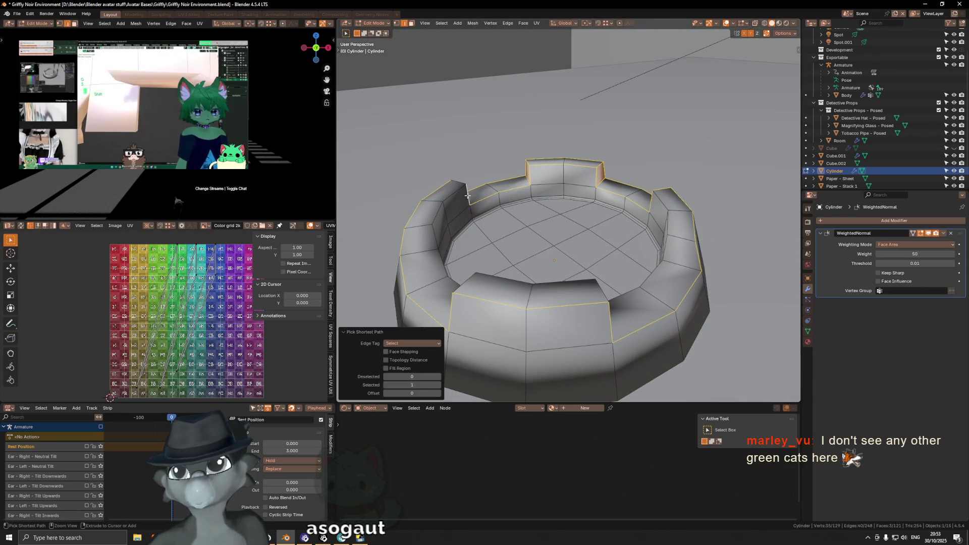
ctrl+click(429, 235)
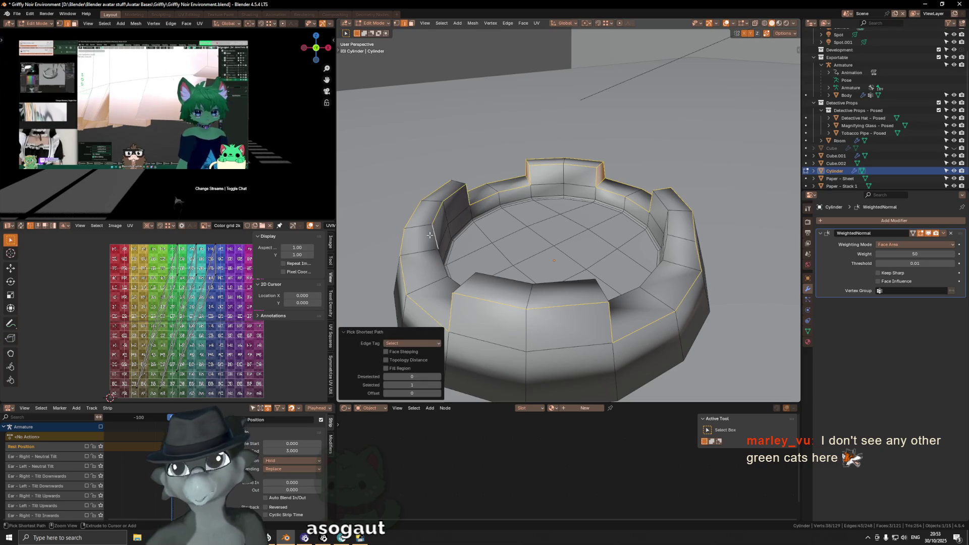
middle_drag(447, 285, 484, 283)
ctrl+click(631, 270)
mouse_move(606, 273)
middle_down()
mouse_move(631, 271)
mouse_move(594, 231)
middle_up()
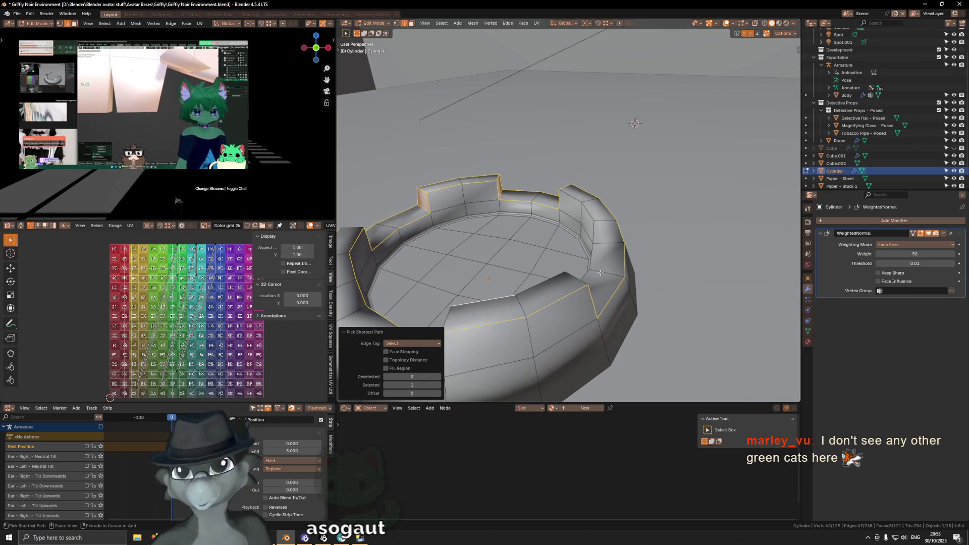
ctrl+click(595, 227)
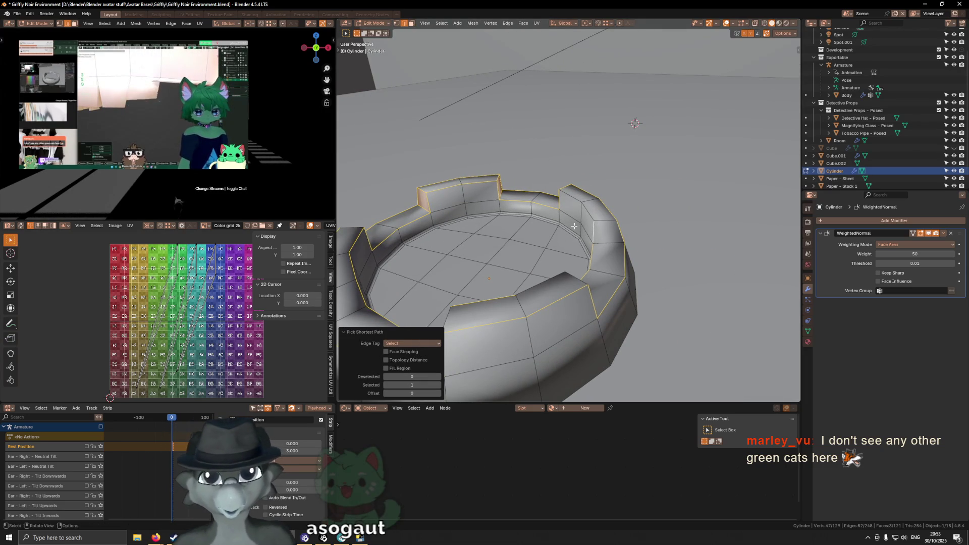
Trim stray edges and add the remaining notch faces and edges to the selection.
middle_drag(577, 226, 607, 269)
ctrl+click(608, 269)
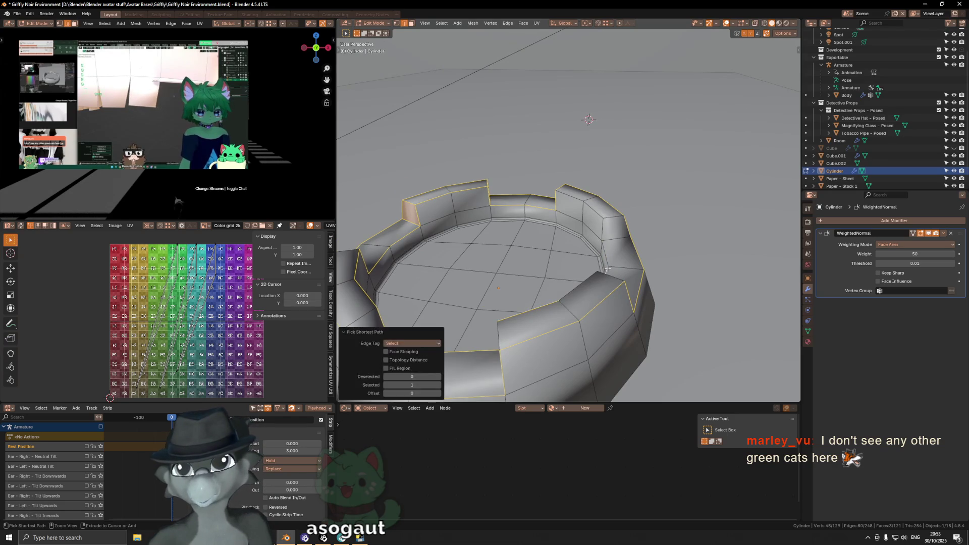
ctrl+click(599, 252)
ctrl+click(602, 234)
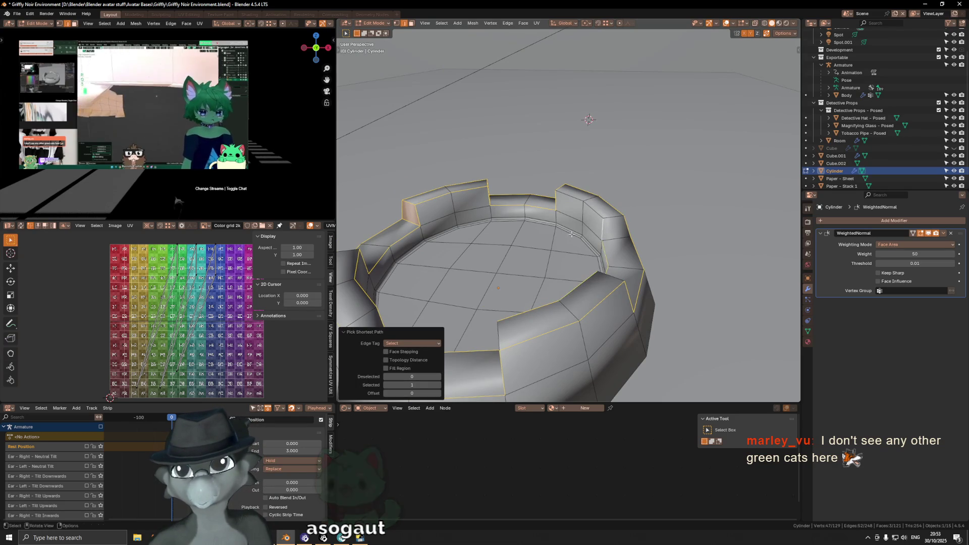
middle_drag(602, 233, 617, 245)
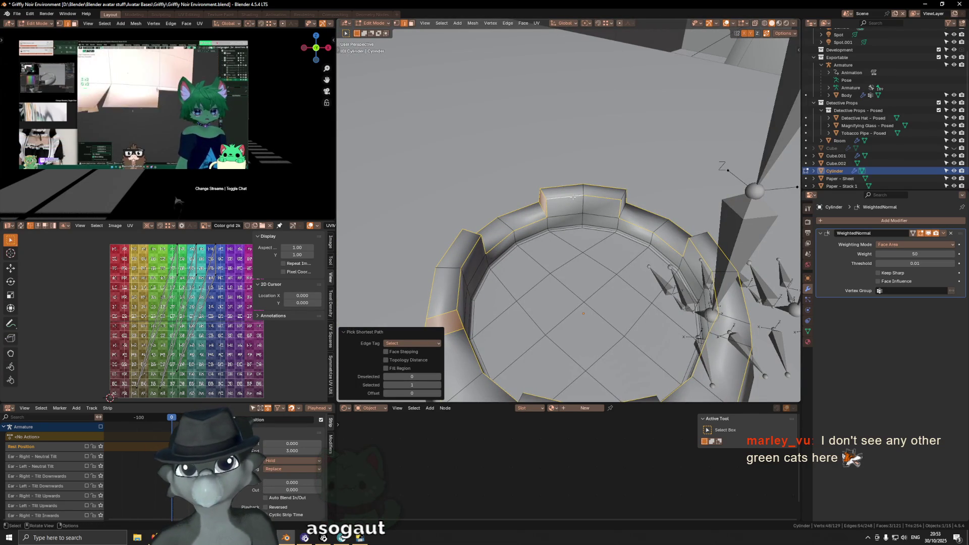
alt+middle_click(603, 203)
shift+click(589, 203)
middle_drag(590, 203, 612, 179)
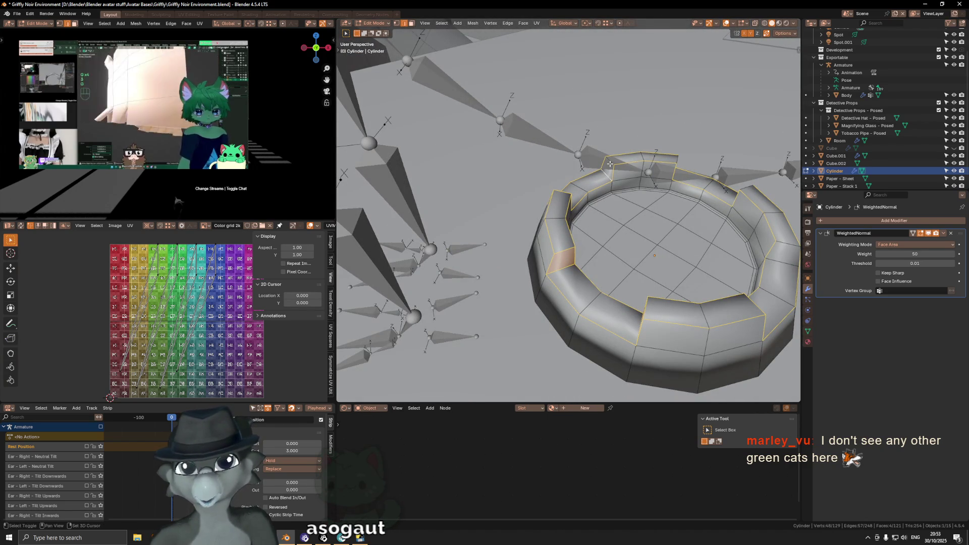
middle_drag(685, 156, 644, 225)
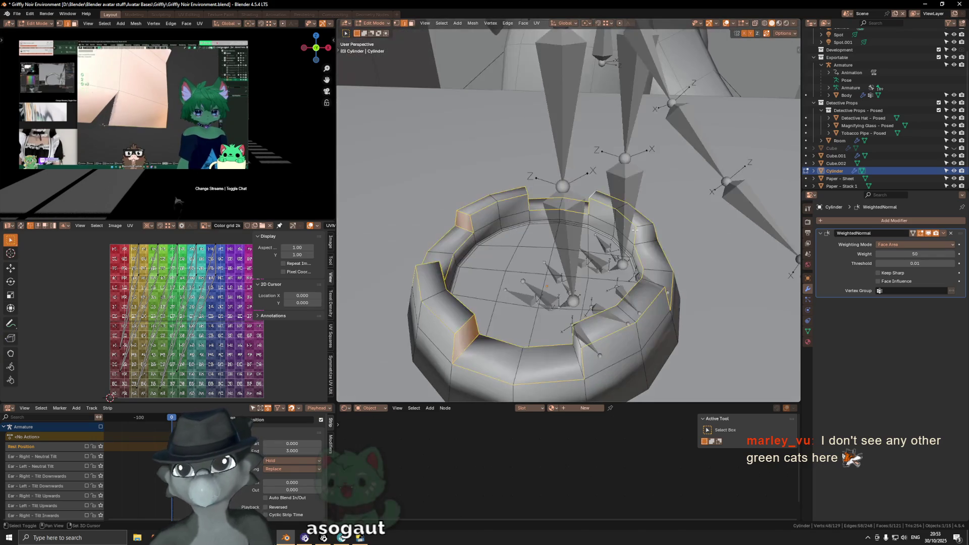
shift+click(644, 225)
middle_drag(644, 224, 560, 192)
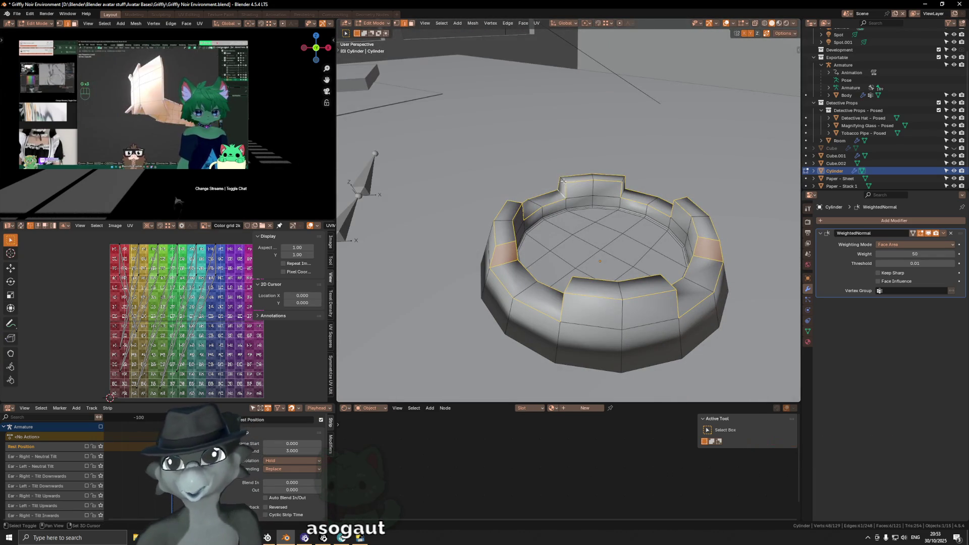
shift+click(564, 181)
shift+click(620, 182)
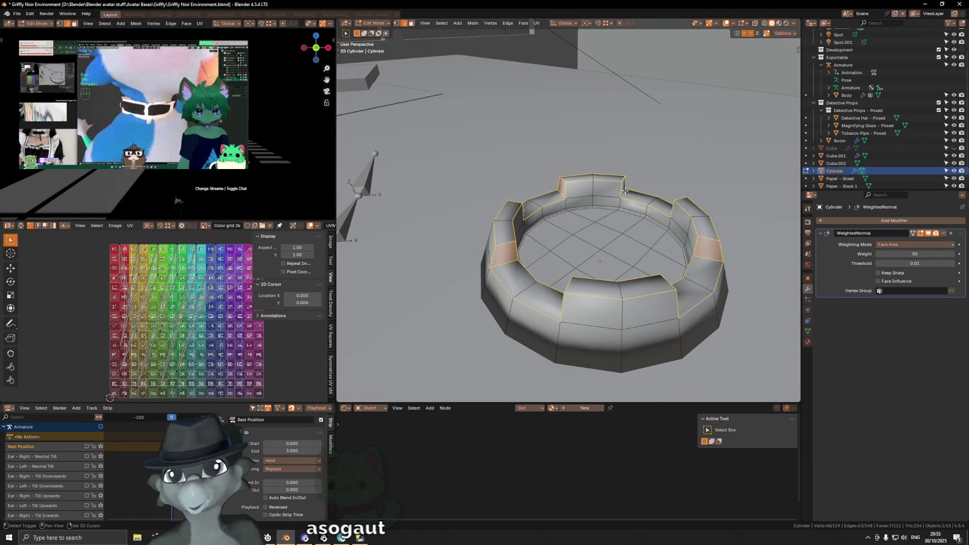
mouse_move(620, 181)
middle_down()
mouse_move(686, 184)
mouse_move(598, 234)
middle_up()
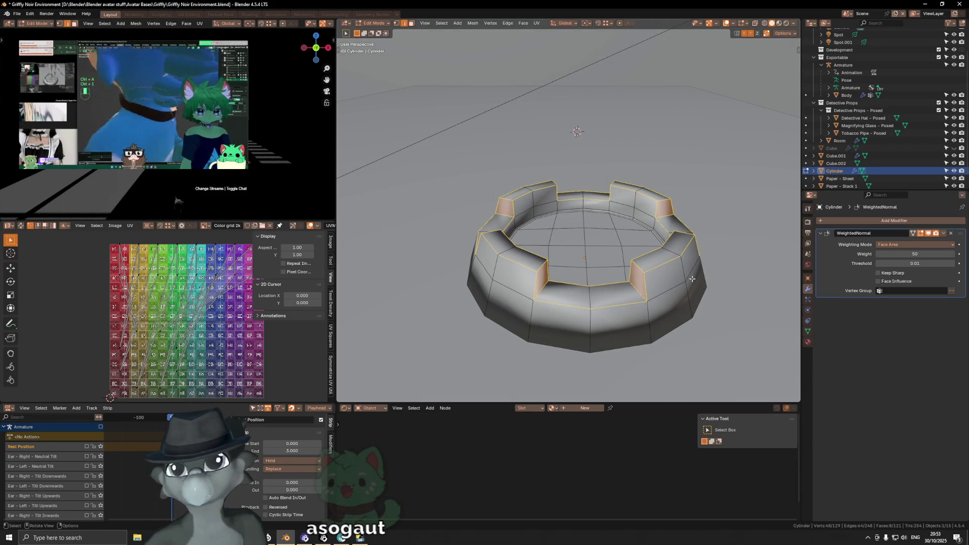
Give the selected edges an Edge Bevel Weight of 1.
key(ctrl+e)
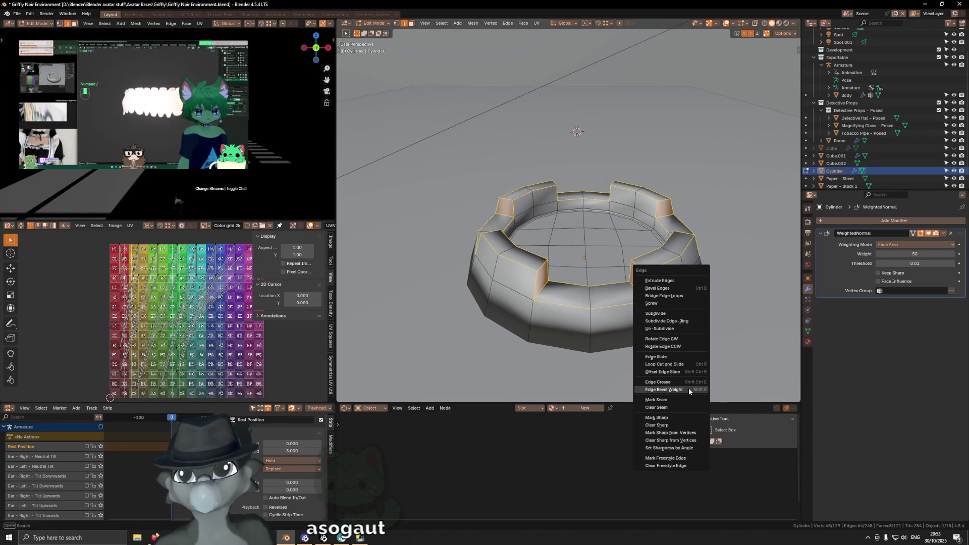
click(689, 391)
click(638, 146)
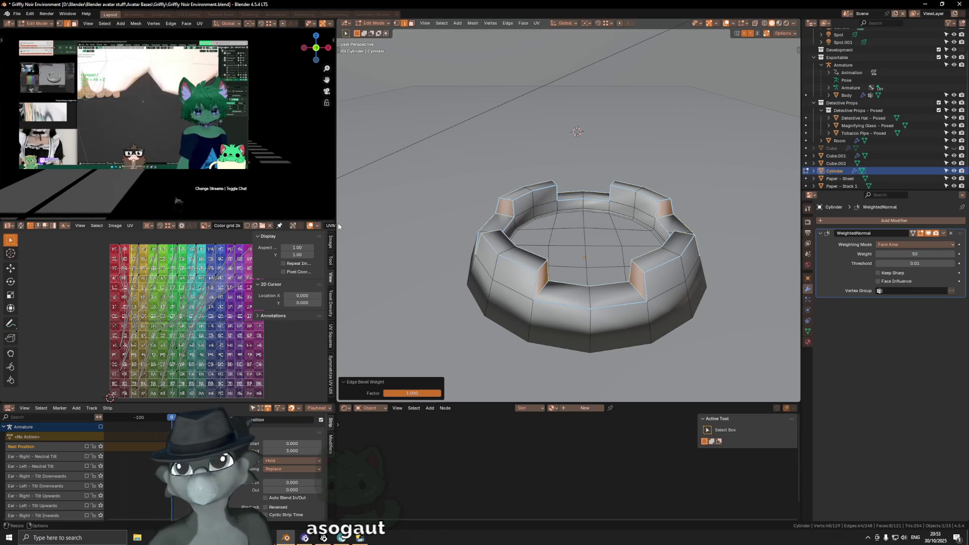
click(841, 220)
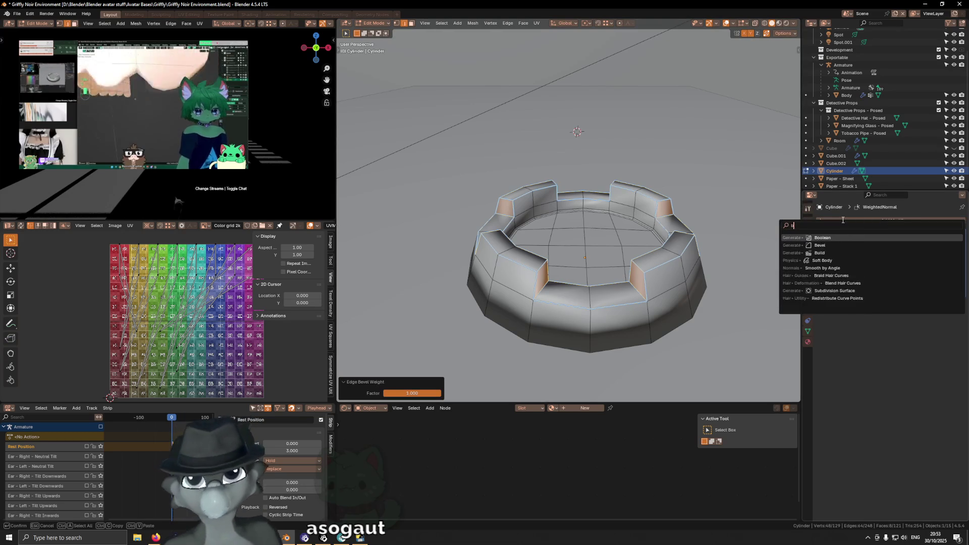
Add a Bevel modifier limited by Weight, with Offset width type and amount 0.001 m.
text(bevel)
key(Return)
key(shift+alt+z)
middle_drag(656, 282, 642, 271)
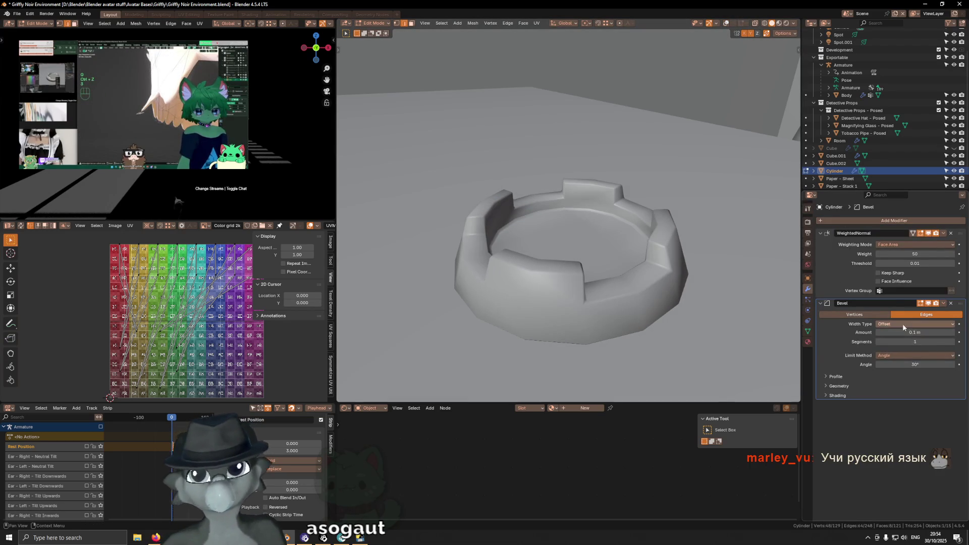
click(895, 355)
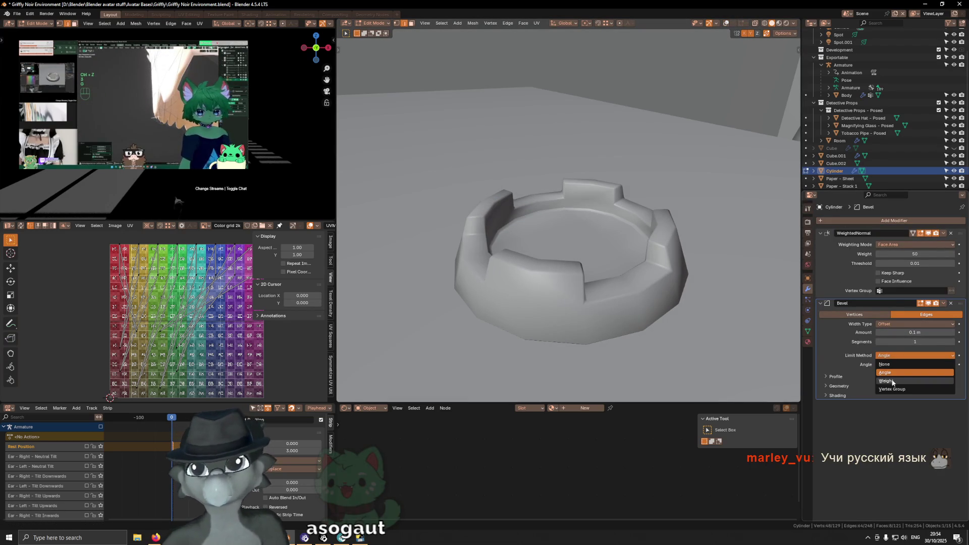
click(892, 382)
click(900, 356)
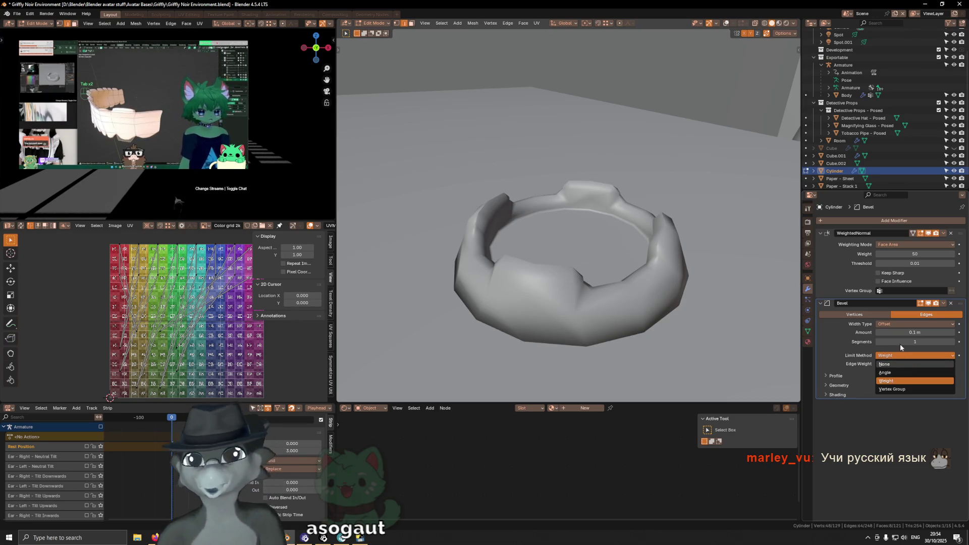
click(903, 381)
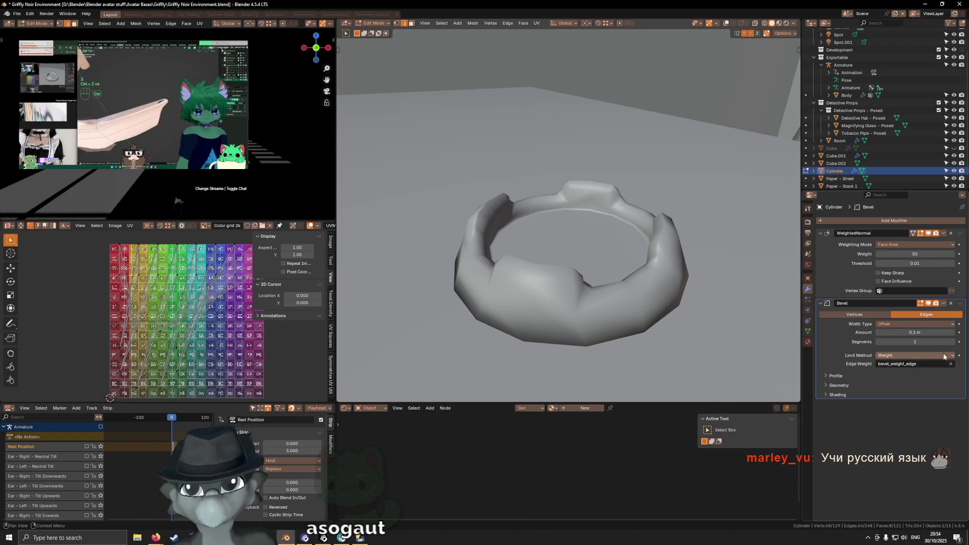
click(942, 356)
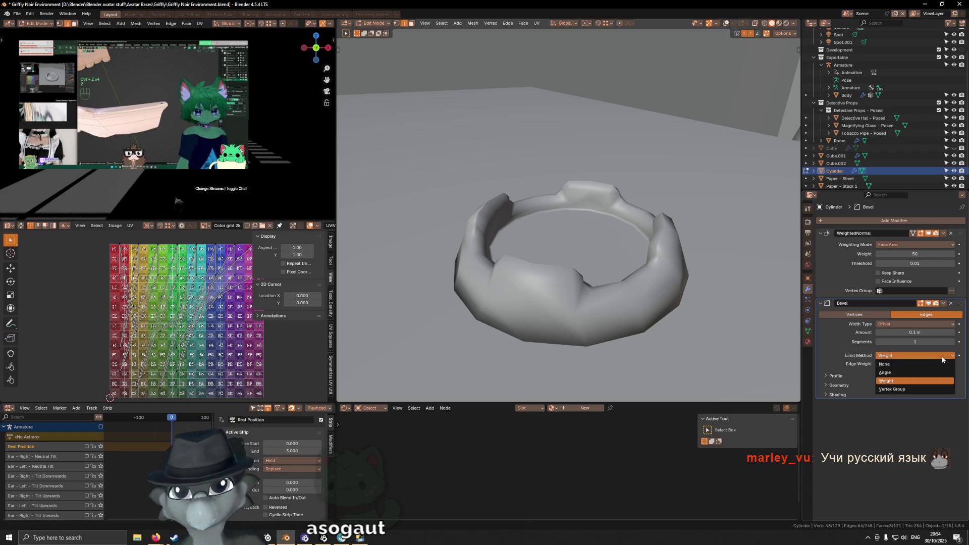
click(903, 324)
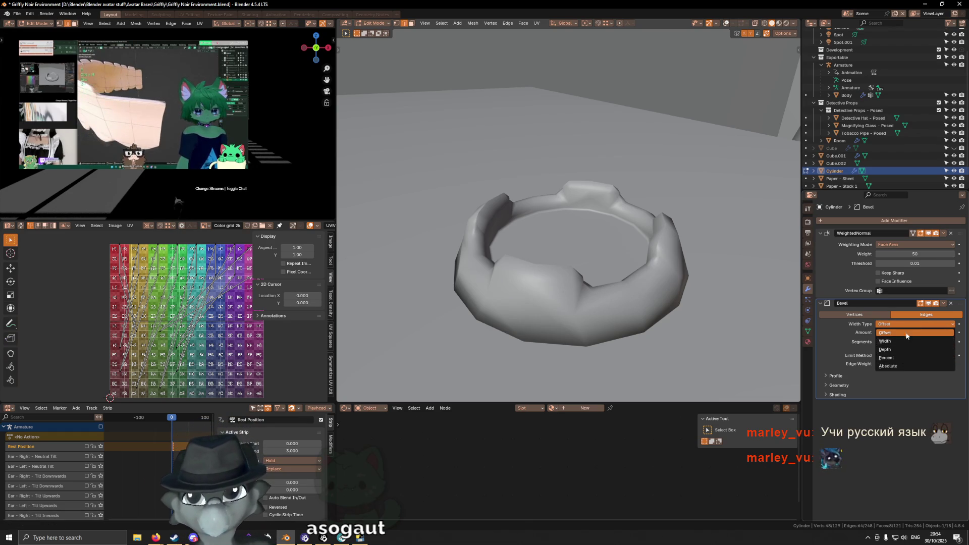
click(905, 336)
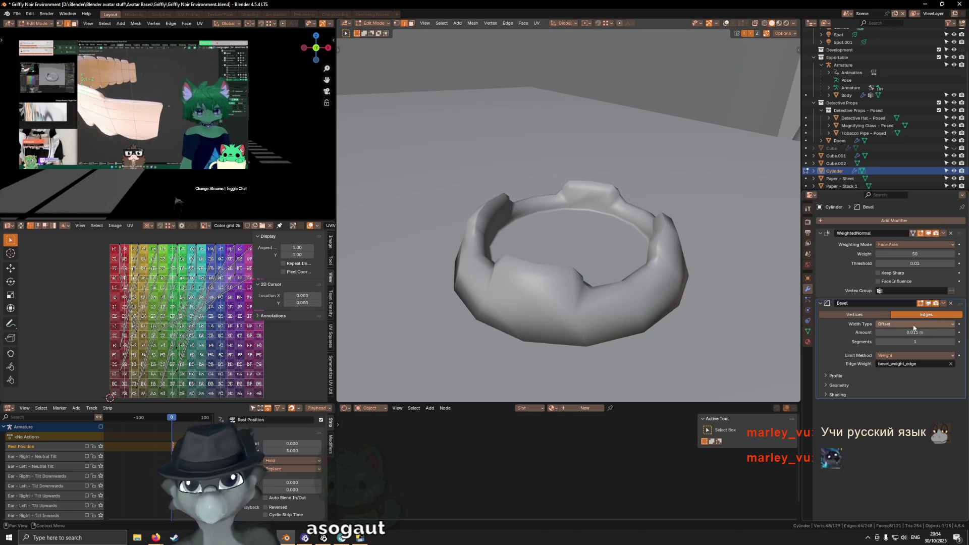
key(Return)
Return to Object Mode and add a level 1 Subdivision Surface to the ring.
mouse_move(595, 312)
middle_down()
mouse_move(606, 262)
mouse_move(686, 254)
middle_up()
scroll(606, 262, down, 3)
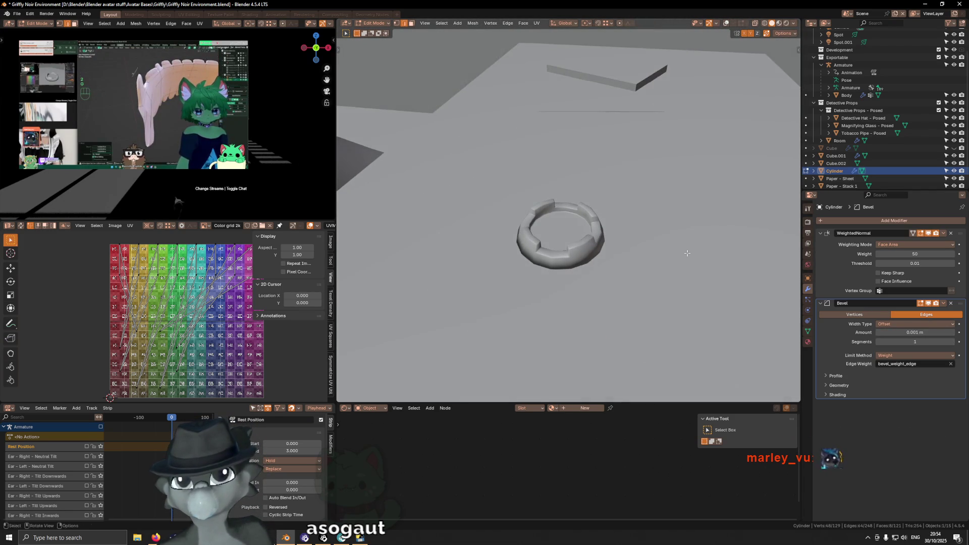
key(ctrl+Tab)
click(574, 247)
middle_drag(573, 247, 581, 232)
key(ctrl+1)
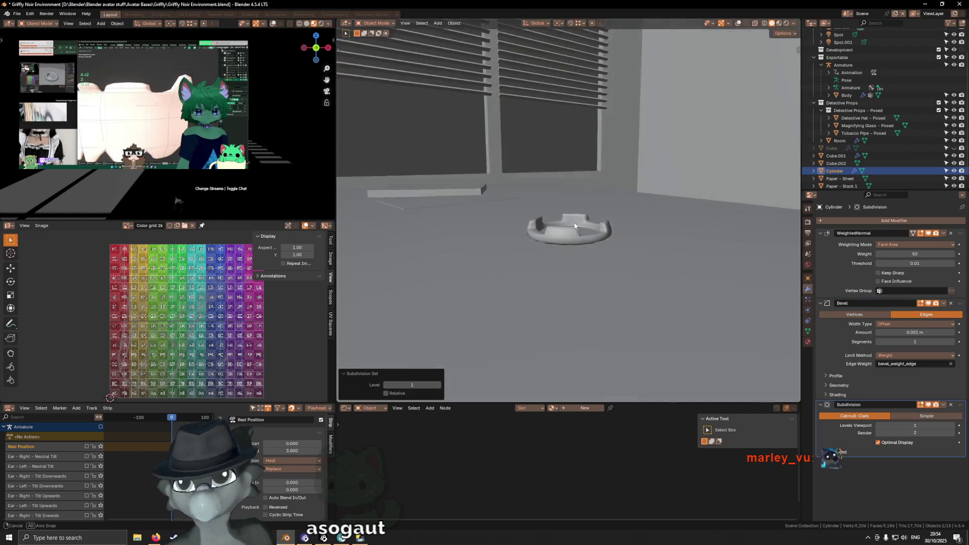
Zoom and orbit to inspect the level 1 subdivided ring, then return to Edit Mode.
scroll(581, 231, up, 2)
scroll(577, 230, up, 1)
scroll(565, 225, up, 2)
scroll(574, 225, up, 2)
scroll(554, 232, down, 3)
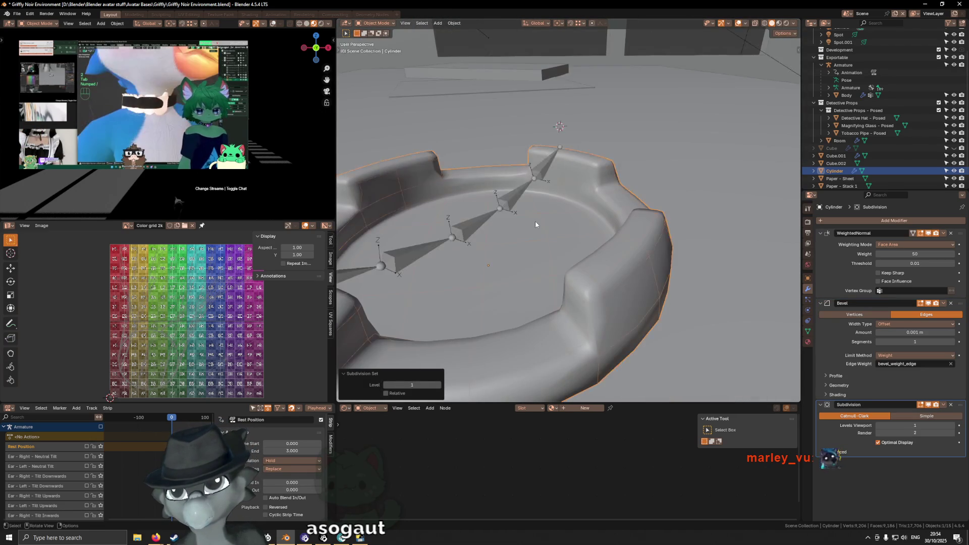
scroll(534, 223, down, 3)
mouse_move(534, 223)
middle_down()
mouse_move(622, 236)
mouse_move(602, 214)
mouse_move(638, 219)
mouse_move(595, 196)
mouse_move(623, 195)
mouse_move(585, 201)
mouse_move(528, 236)
mouse_move(637, 229)
mouse_move(560, 198)
mouse_move(548, 240)
mouse_move(694, 130)
middle_up()
key(Tab)
Select the 16-edge rim path and set its Mean Bevel Weight to 1.
click(528, 236)
ctrl+click(637, 228)
scroll(634, 212, down, 2)
scroll(631, 198, down, 2)
ctrl+click(631, 198)
ctrl+click(548, 241)
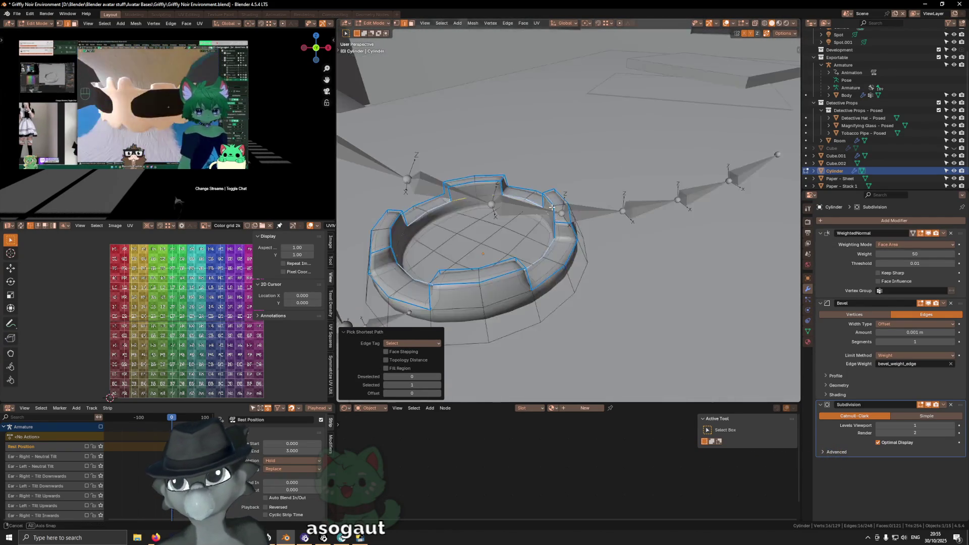
key(n)
click(742, 128)
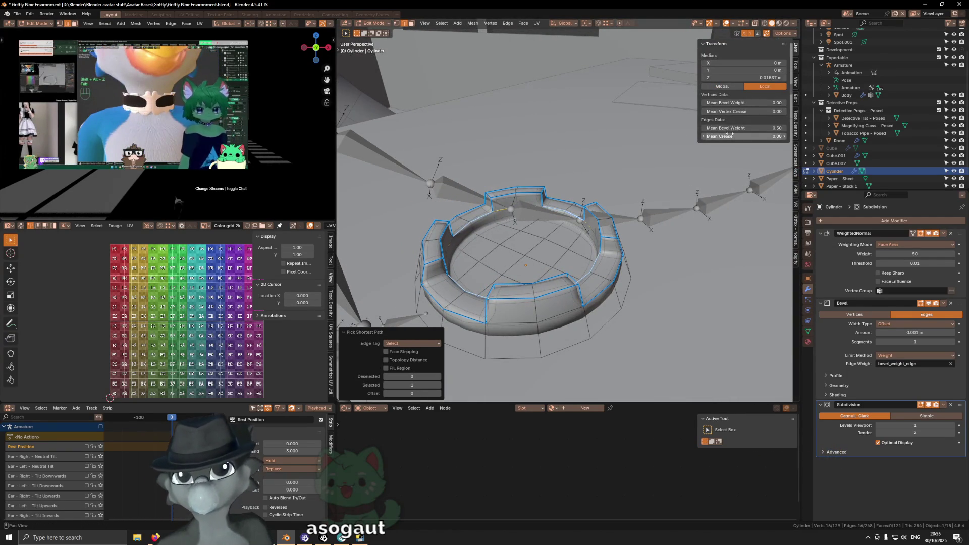
text(1.)
key(Return)
Preview the smoothed ring without overlays from several angles, then isolate it in Local View.
key(shift+alt+z)
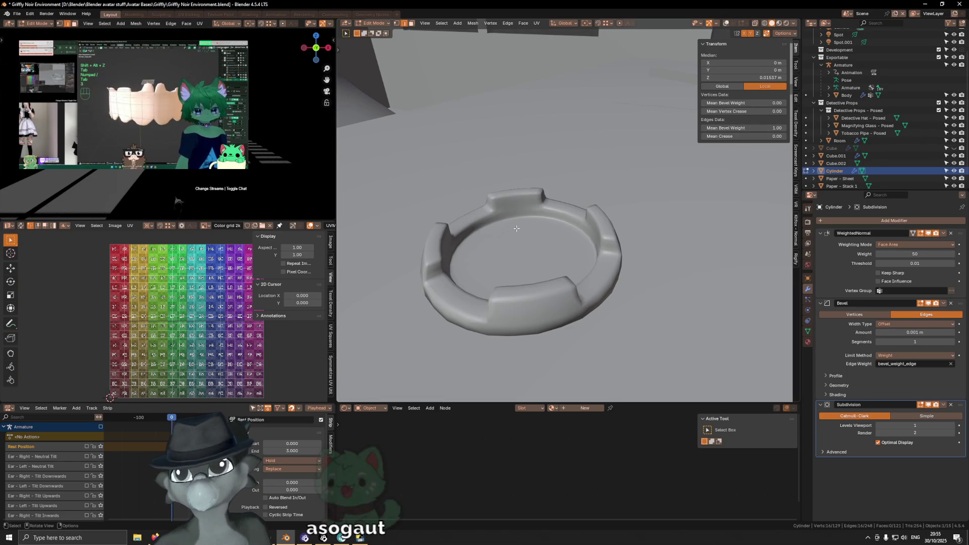
mouse_move(528, 219)
middle_down()
mouse_move(539, 208)
mouse_move(673, 197)
mouse_move(704, 213)
middle_up()
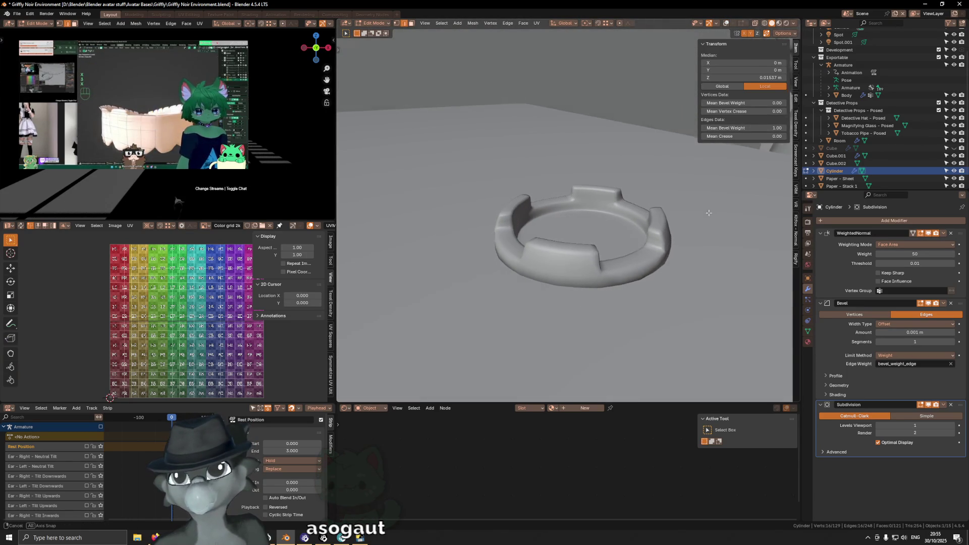
key(ctrl+shift+b)
mouse_move(646, 208)
middle_down()
mouse_move(556, 237)
mouse_move(551, 265)
middle_up()
scroll(543, 242, down, 3)
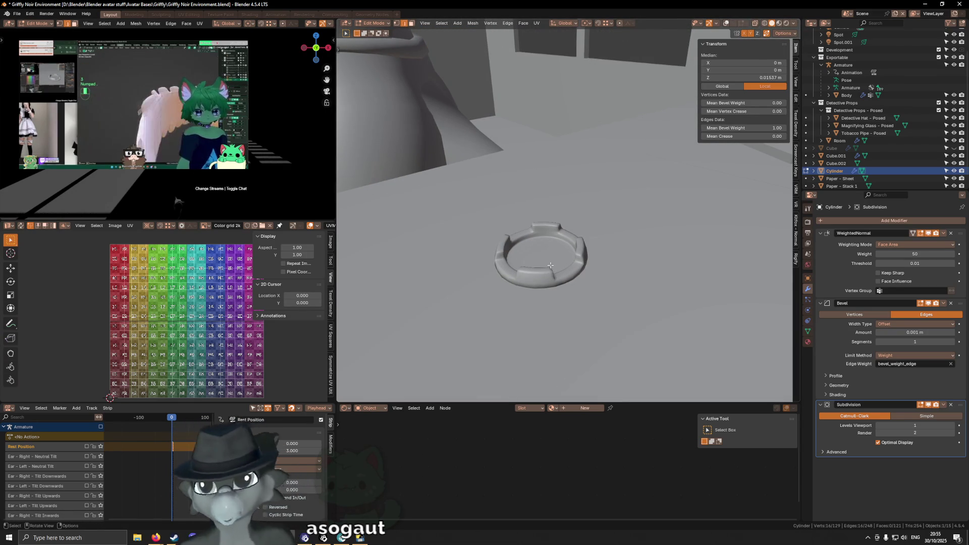
key(KP_Divide)
Select the ring's bottom cap face in face mode and delete it, abandoning a trial inset.
middle_drag(550, 265, 578, 208)
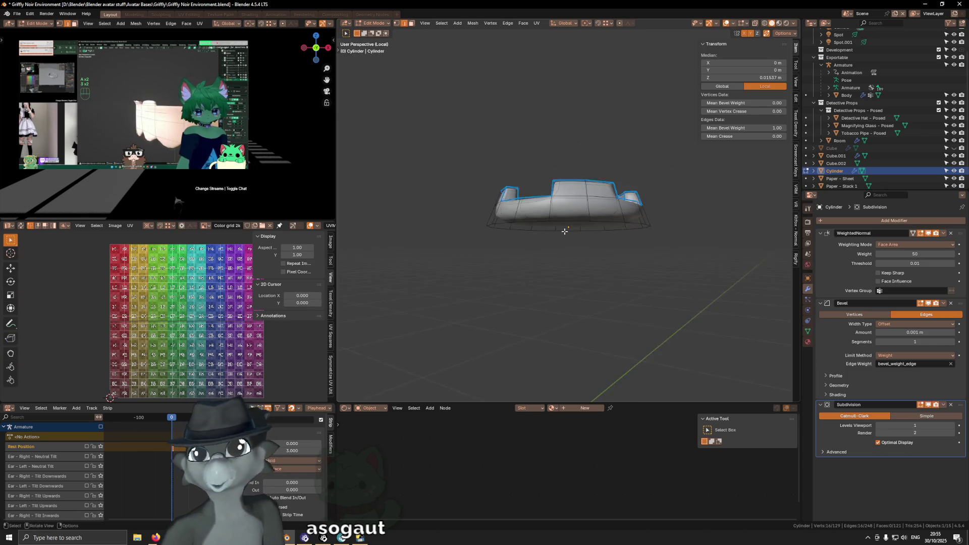
key(3)
click(578, 218)
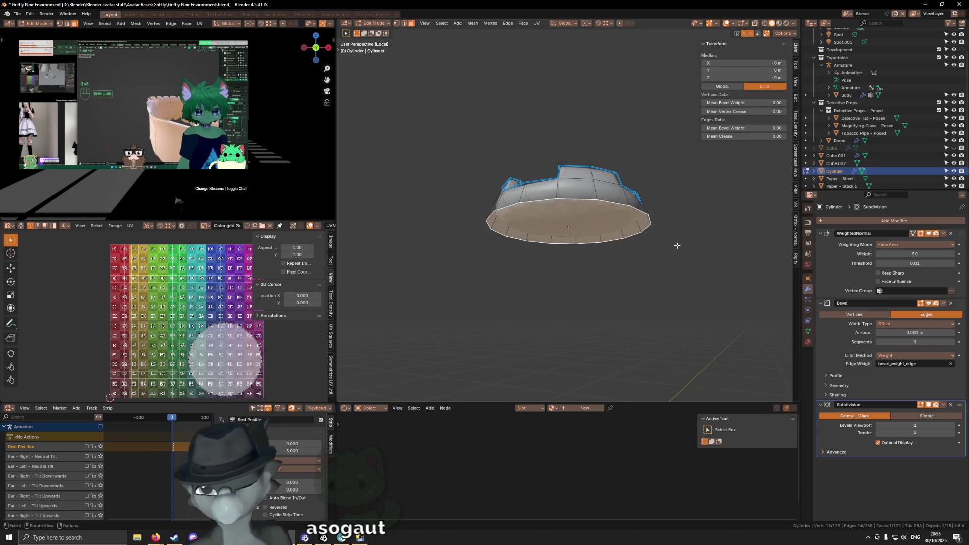
key(i)
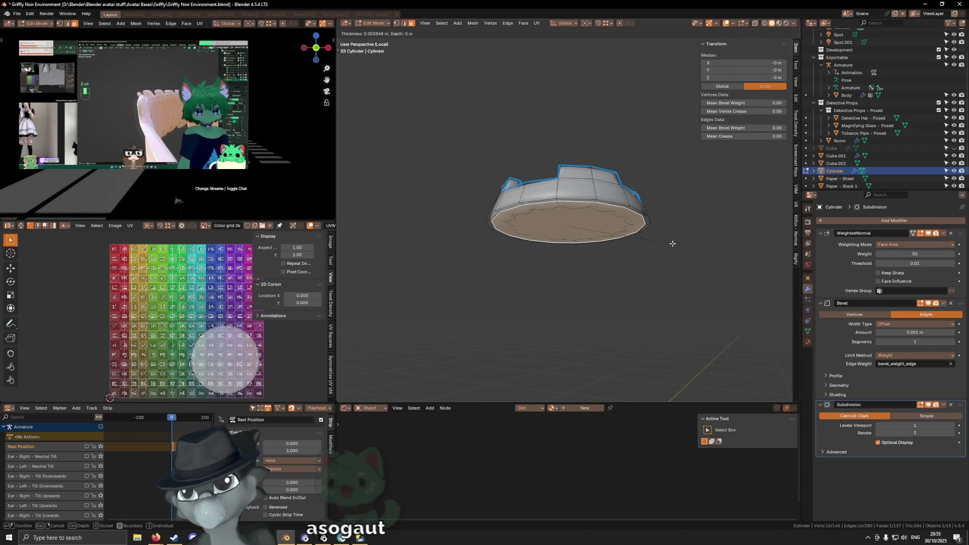
key(Escape)
key(shift+alt+z)
mouse_move(671, 240)
middle_down()
mouse_move(668, 229)
mouse_move(590, 253)
mouse_move(556, 211)
mouse_move(621, 202)
mouse_move(603, 234)
middle_up()
key(x)
click(673, 231)
key(shift+alt+z)
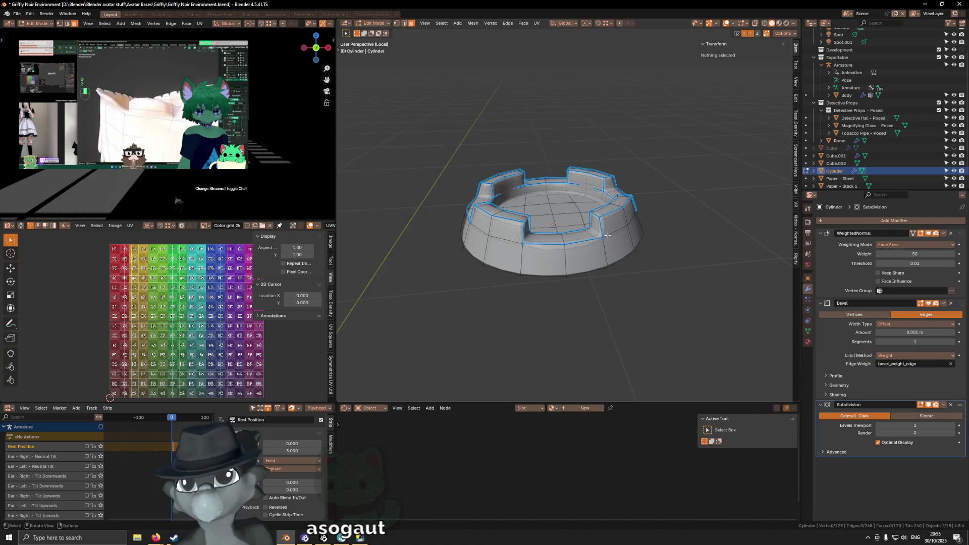
scroll(603, 234, up, 2)
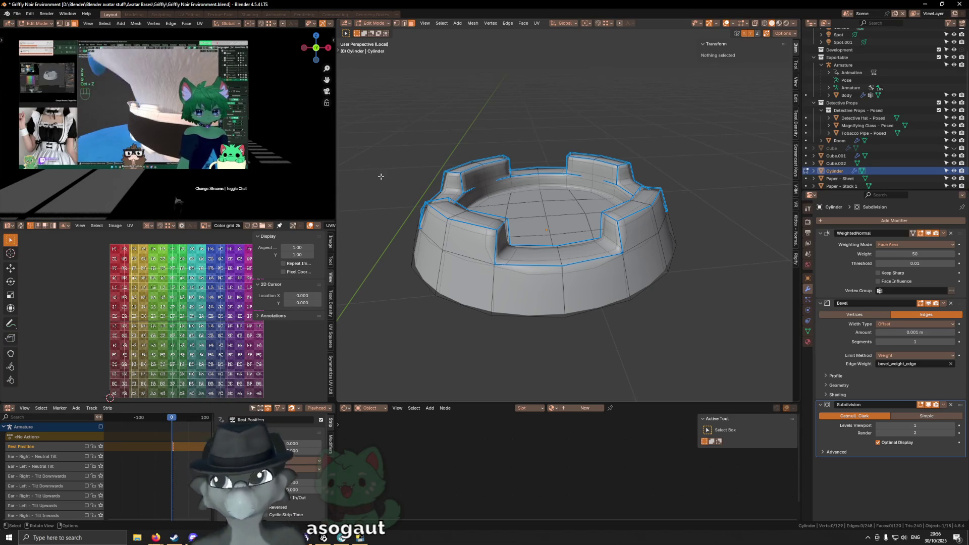
middle_drag(534, 256, 610, 235)
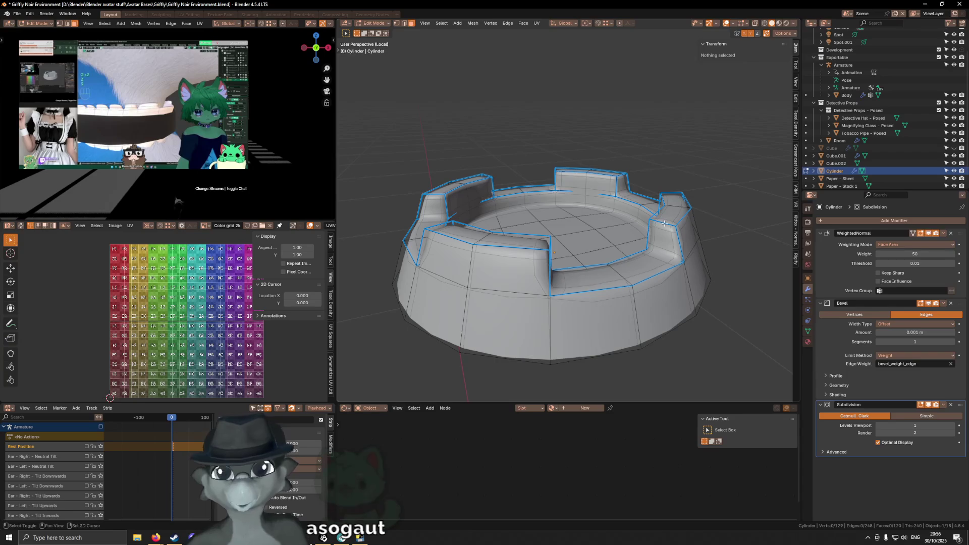
middle_drag(664, 224, 630, 237)
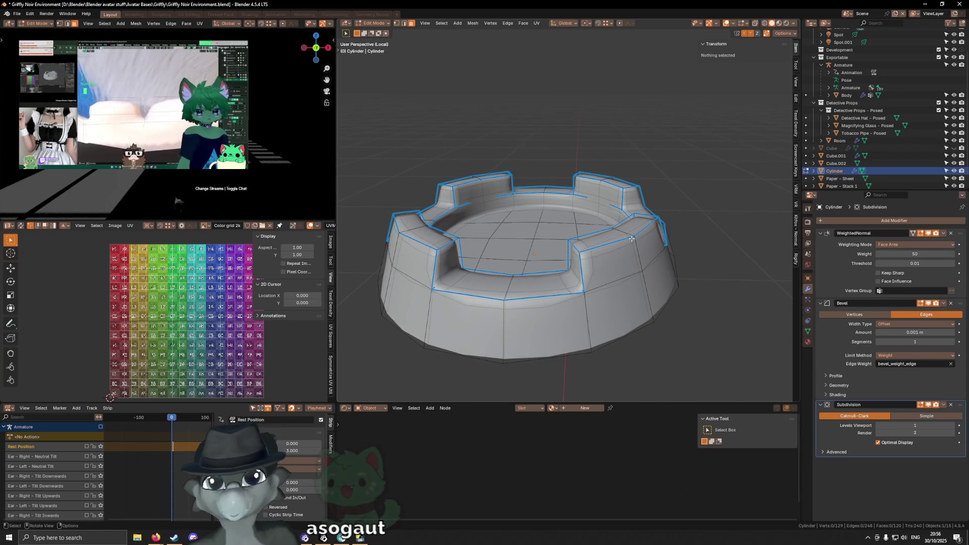
click(647, 258)
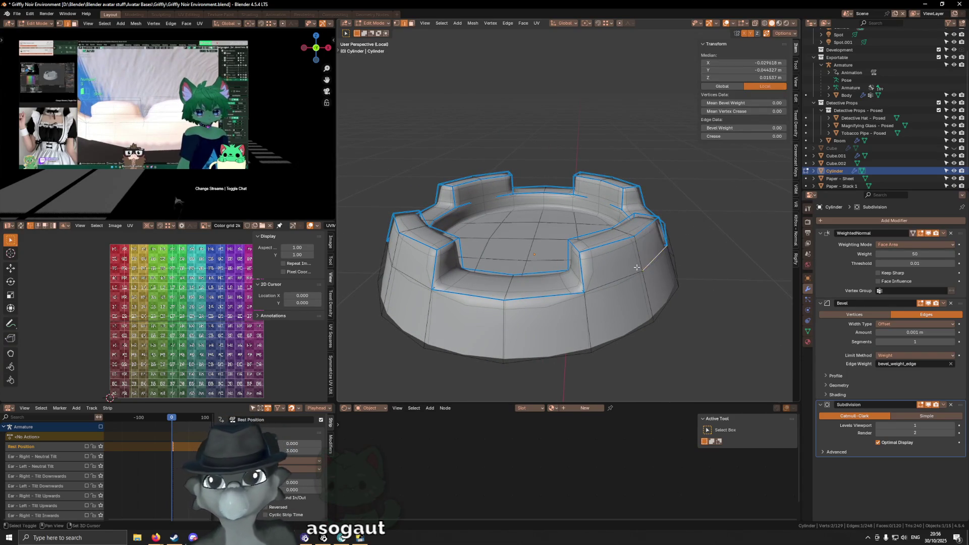
shift+click(613, 280)
shift+click(412, 274)
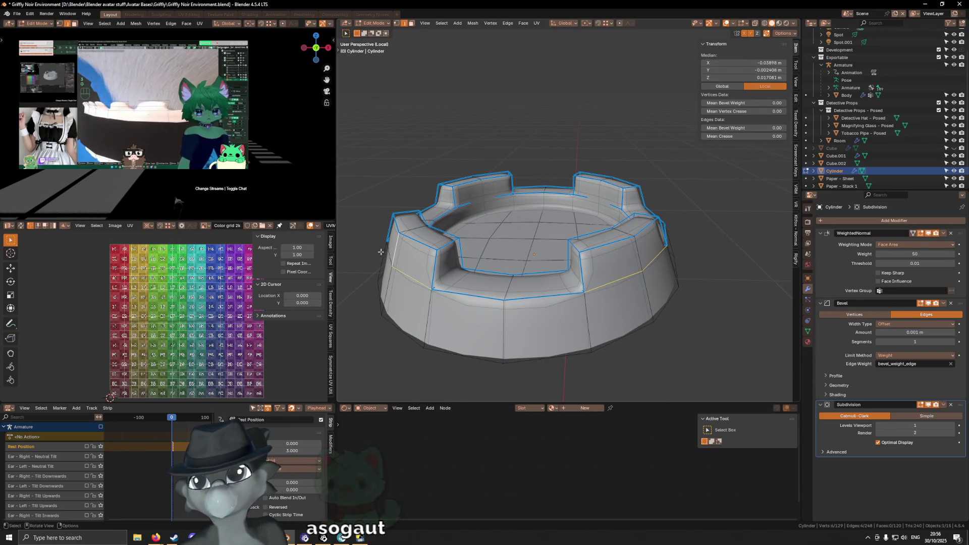
middle_drag(381, 251, 529, 247)
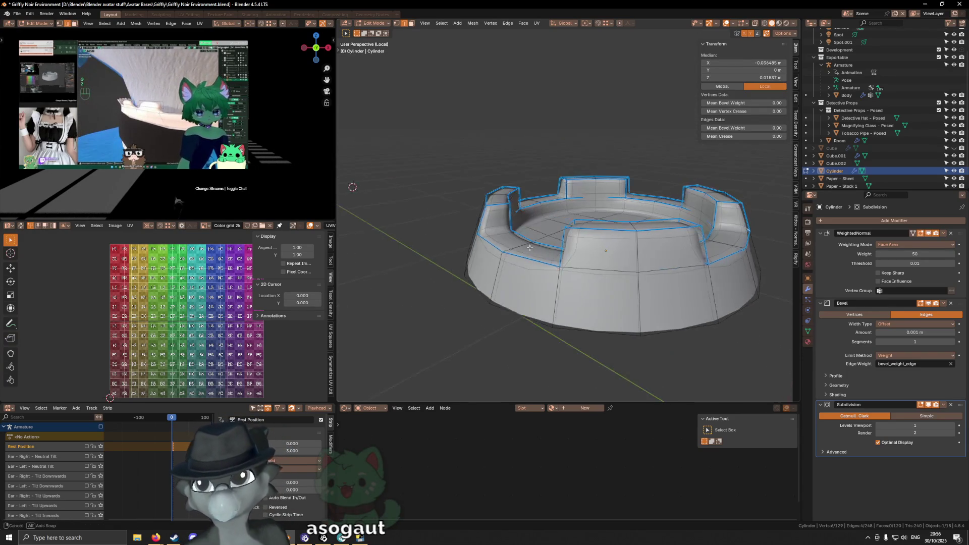
shift+click(691, 271)
shift+click(603, 271)
middle_drag(603, 272, 592, 253)
shift+click(592, 254)
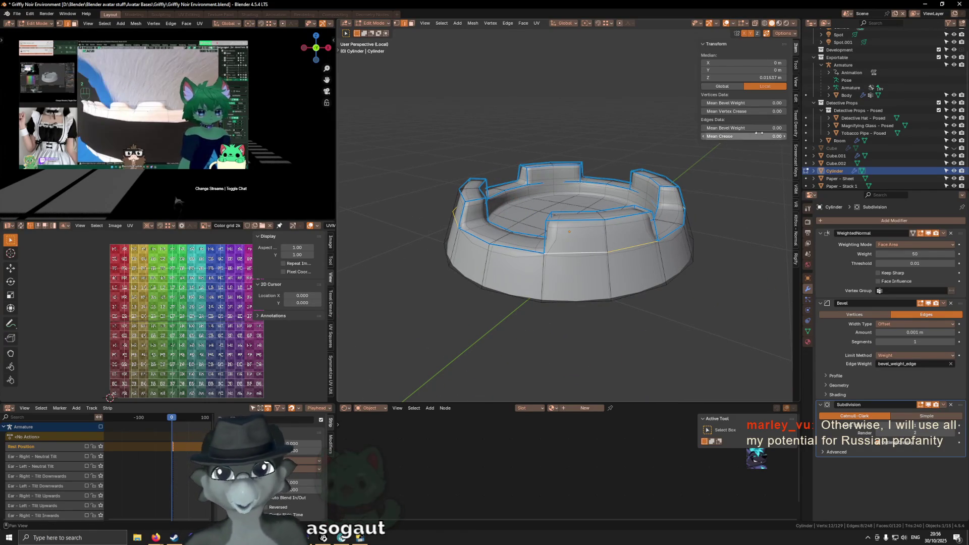
drag(767, 136, 780, 127)
key(shift+alt+z)
middle_drag(417, 178, 542, 177)
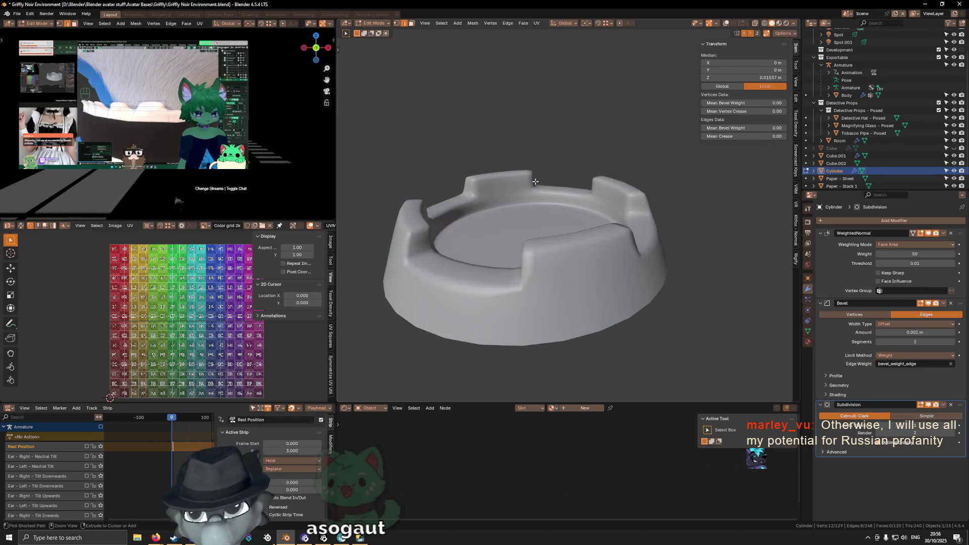
mouse_move(590, 159)
middle_down()
mouse_move(642, 155)
mouse_move(581, 152)
middle_up()
key(shift+alt+z)
key(shift+alt+z)
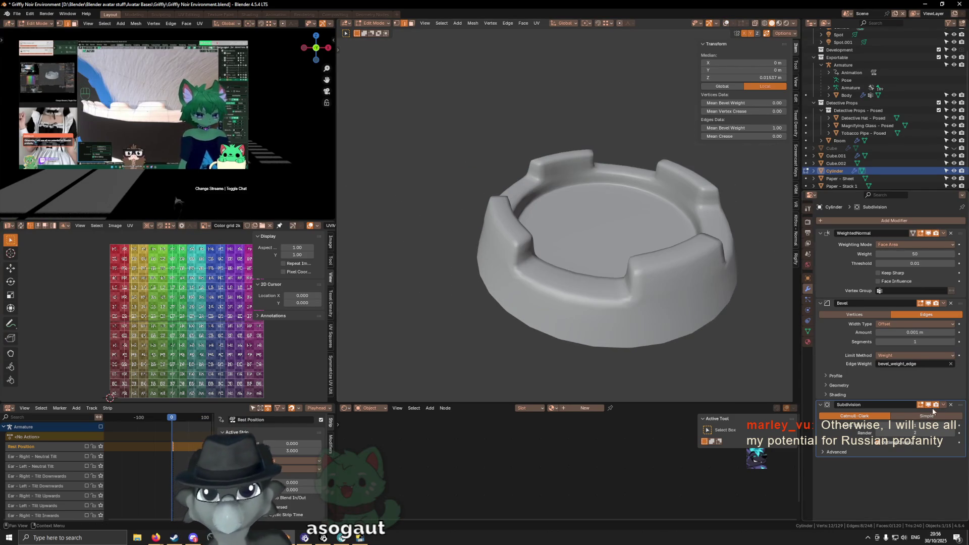
mouse_move(656, 282)
middle_down()
mouse_move(655, 249)
mouse_move(590, 232)
mouse_move(465, 231)
mouse_move(433, 242)
middle_up()
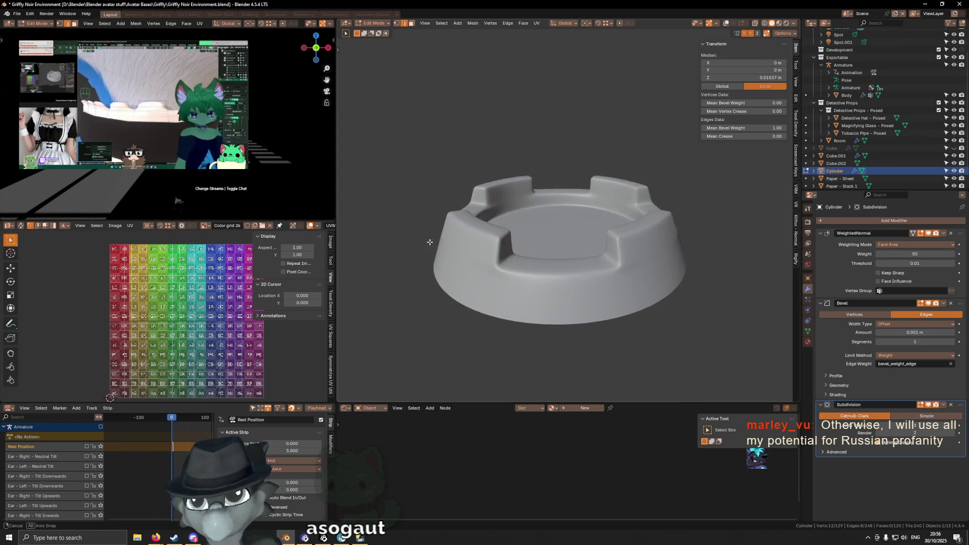
middle_drag(433, 242, 537, 200)
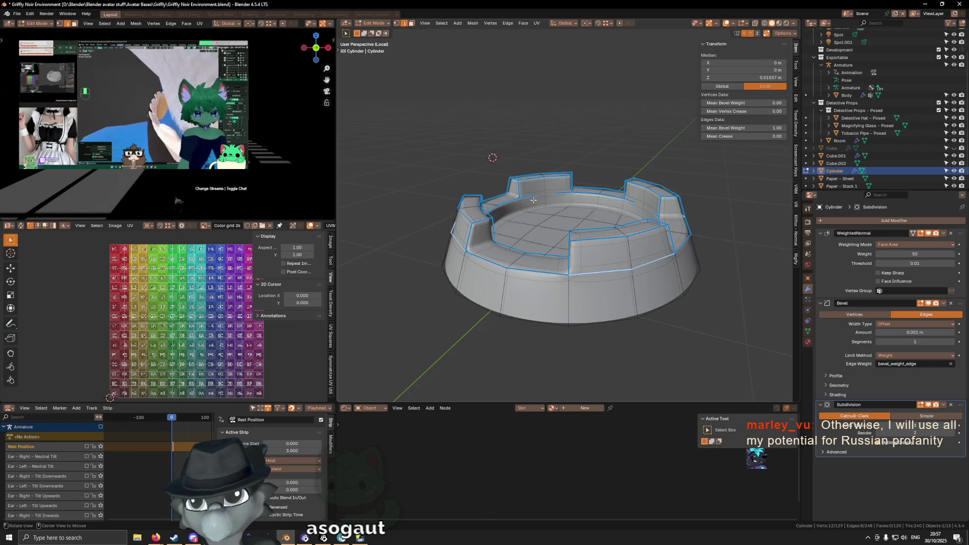
Slide a wall vertex lower and compare the smoothed shape with and without the edit.
scroll(537, 201, up, 3)
scroll(591, 206, up, 3)
key(g)
key(g)
click(591, 306)
key(shift+alt+z)
mouse_move(626, 242)
middle_down()
mouse_move(569, 234)
mouse_move(586, 232)
middle_up()
key(ctrl+z)
key(shift+alt+z)
key(ctrl+shift+z)
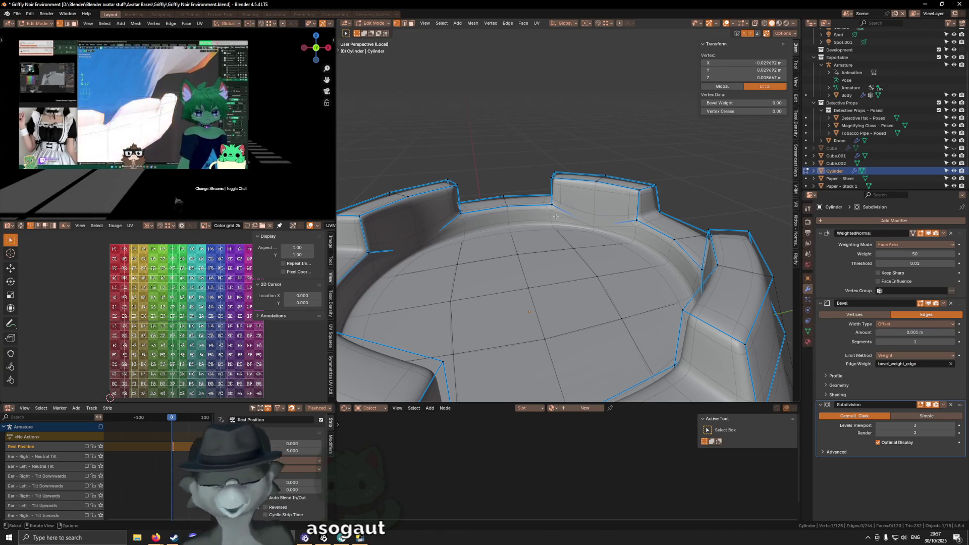
mouse_move(555, 218)
middle_down()
mouse_move(555, 236)
mouse_move(575, 233)
middle_up()
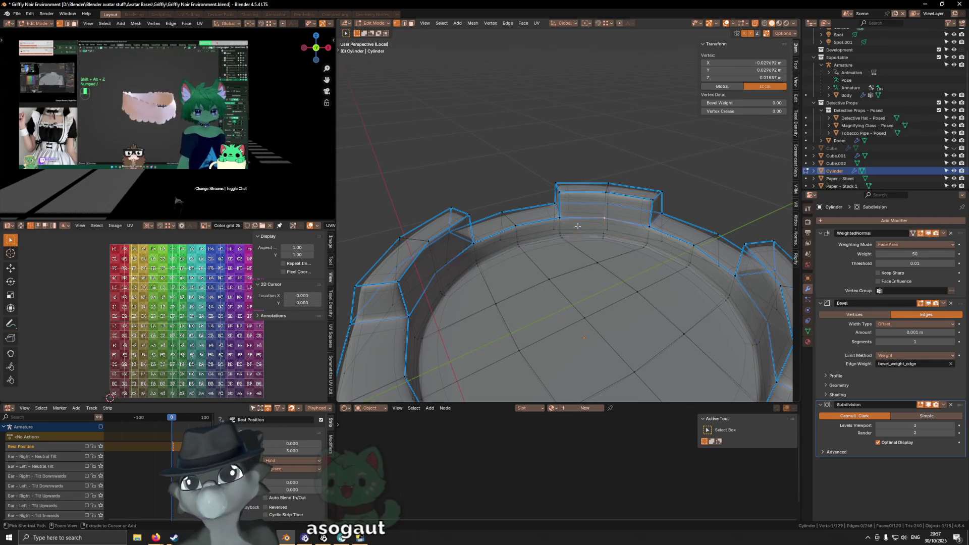
key(ctrl+z)
key(shift+alt+z)
middle_drag(577, 226, 618, 223)
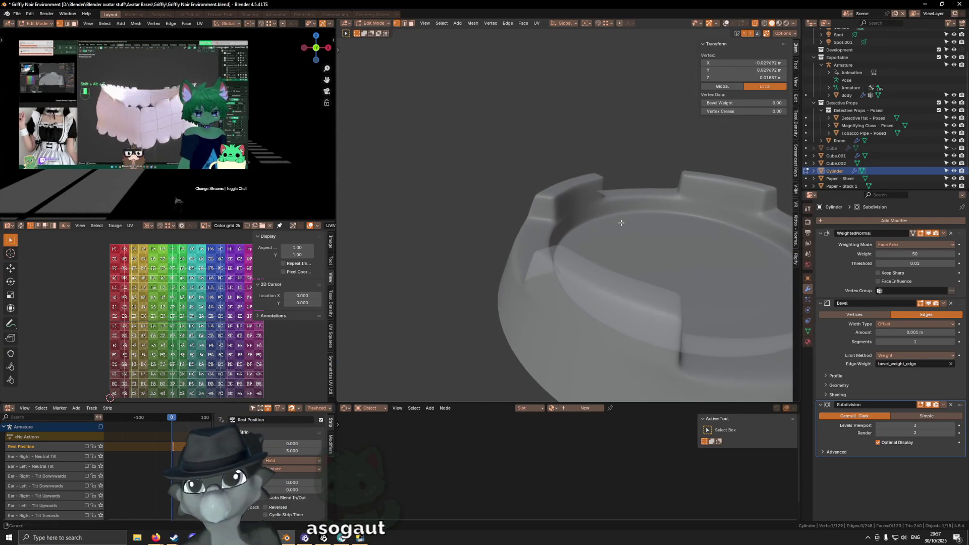
key(shift+alt+z)
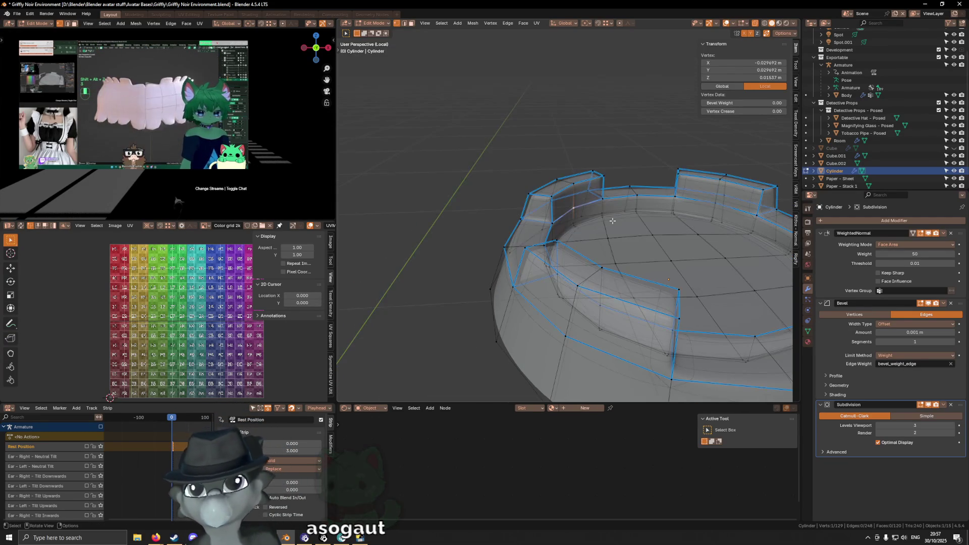
Switch the cylinder base back to Object Mode and orbit around its smoothed shape.
key(ctrl+Tab)
key(shift+alt+z)
scroll(571, 217, down, 4)
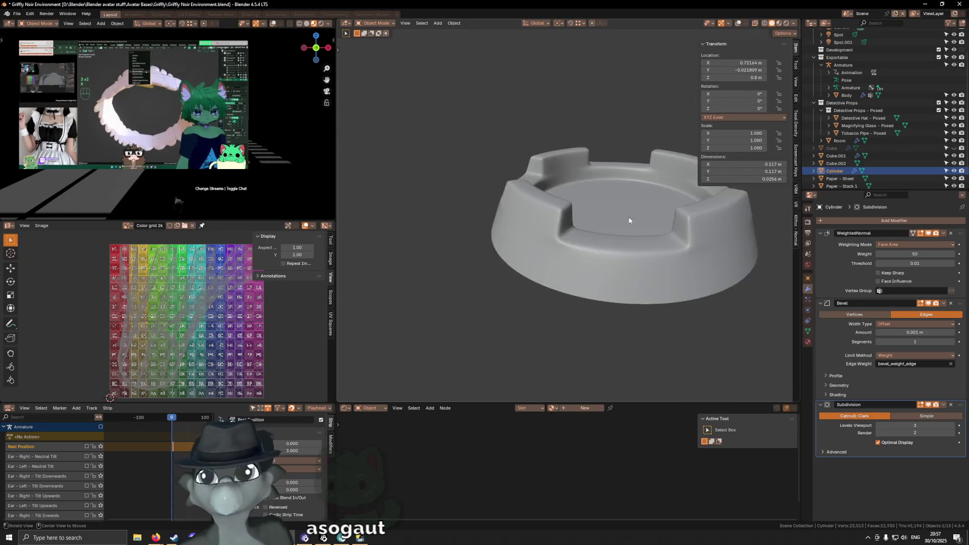
middle_drag(631, 213, 614, 223)
scroll(613, 223, down, 6)
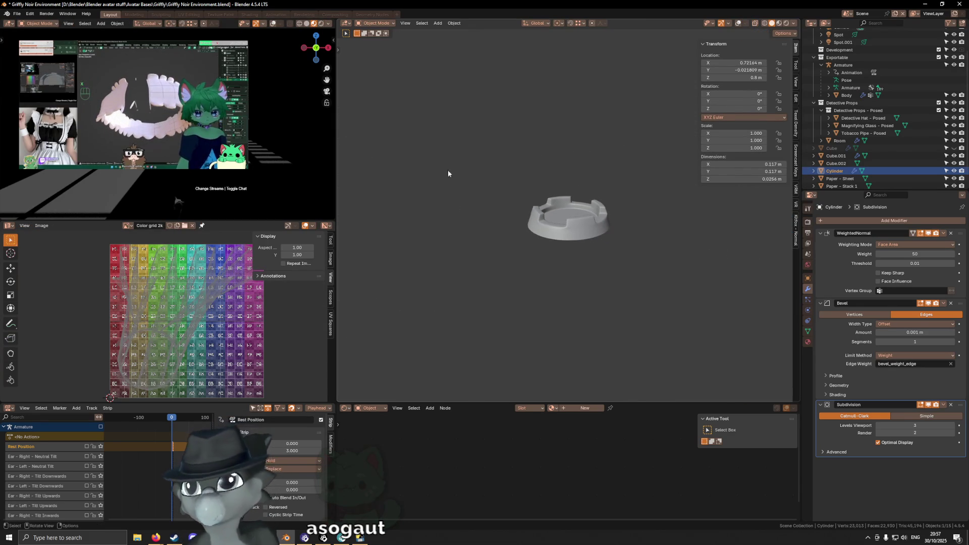
scroll(584, 225, up, 5)
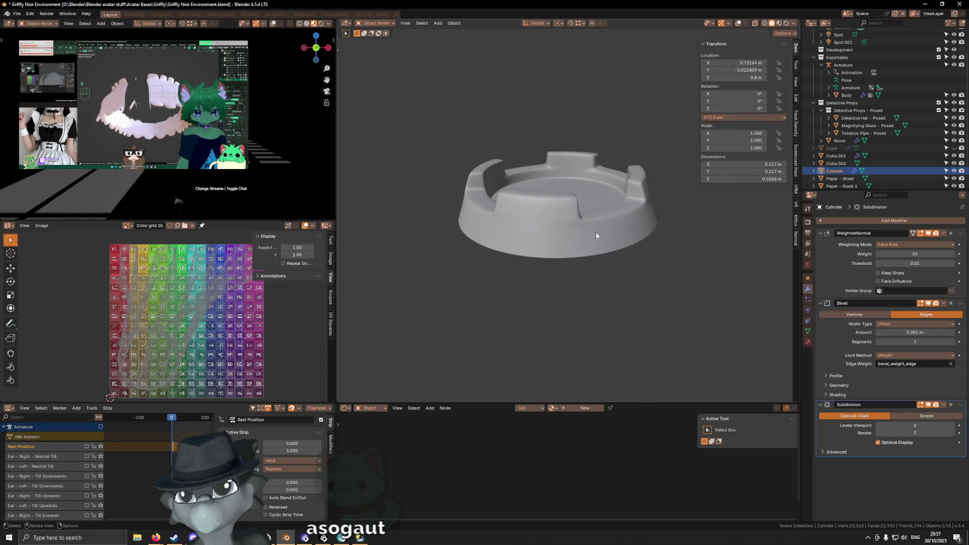
key(shift+alt+z)
Enter Edit Mode and start selecting the merlon top edges.
scroll(601, 233, up, 3)
mouse_move(601, 233)
middle_down()
mouse_move(585, 253)
mouse_move(516, 254)
mouse_move(565, 277)
middle_up()
key(Tab)
shift+click(583, 253)
shift+click(565, 278)
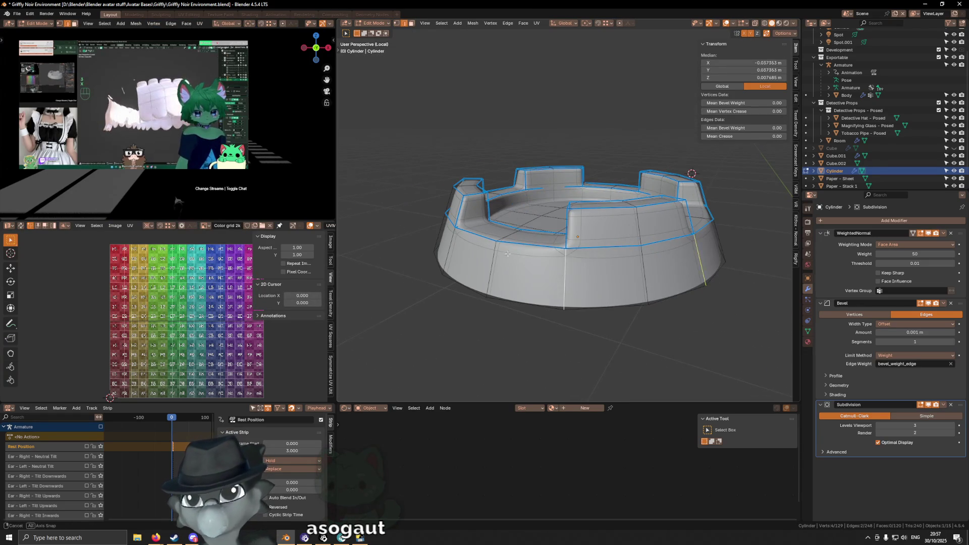
scroll(526, 298, up, 3)
mouse_move(355, 263)
middle_down()
mouse_move(573, 257)
mouse_move(538, 267)
mouse_move(529, 283)
mouse_move(555, 272)
middle_up()
shift+click(538, 268)
Add the remaining merlon top edges around the far side of the ring.
scroll(555, 273, down, 2)
shift+click(668, 247)
middle_drag(668, 247, 586, 233)
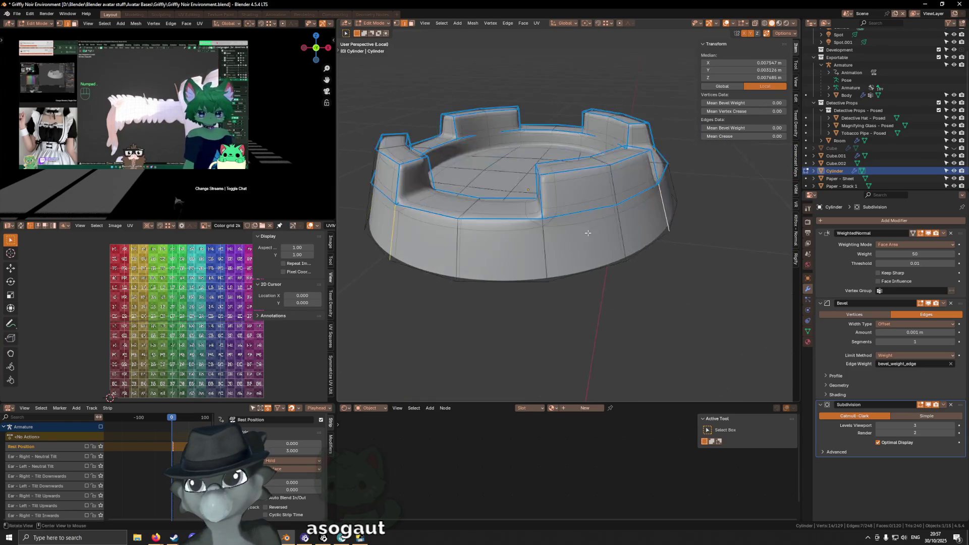
scroll(587, 233, up, 4)
shift+click(530, 217)
scroll(530, 217, down, 4)
middle_drag(530, 217, 548, 245)
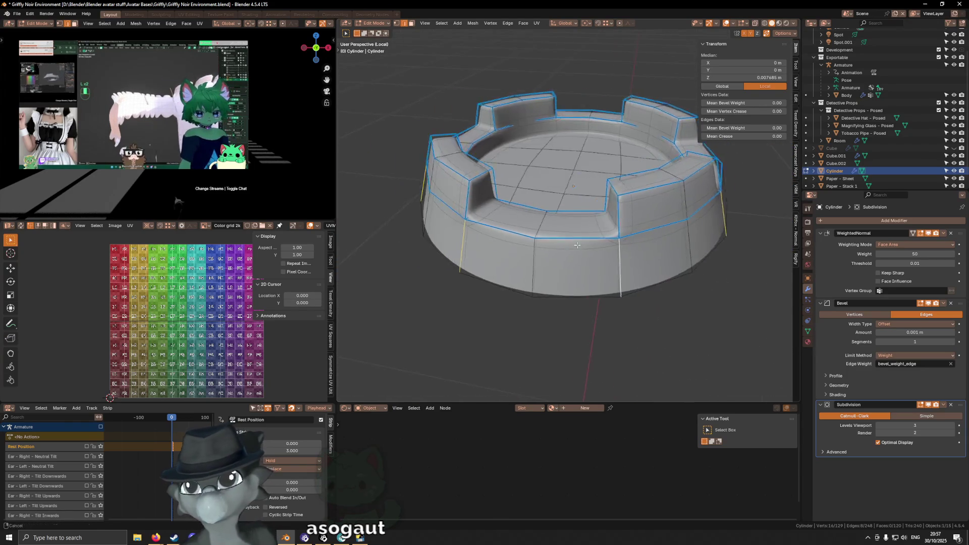
scroll(699, 229, up, 3)
scroll(695, 225, down, 3)
mouse_move(695, 225)
middle_down()
mouse_move(567, 214)
mouse_move(580, 217)
middle_up()
scroll(580, 217, down, 2)
Set the selected edges' Mean Bevel Weight to 1.00 in the sidebar.
click(726, 23)
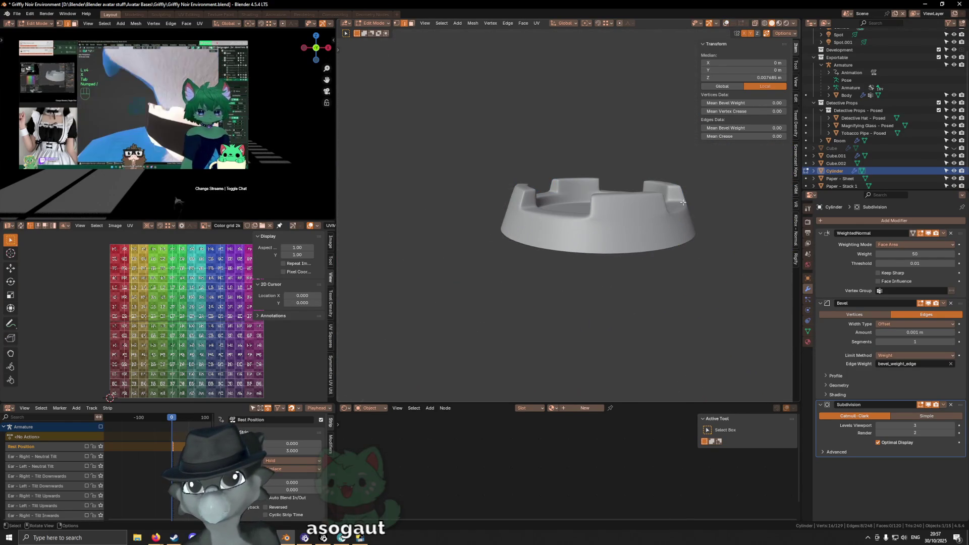
click(726, 128)
text(1)
key(Return)
Orbit around the ring with overlays toggled to inspect the bevelled crenellation edges.
middle_drag(606, 227, 684, 244)
key(shift+alt+z)
scroll(672, 233, up, 3)
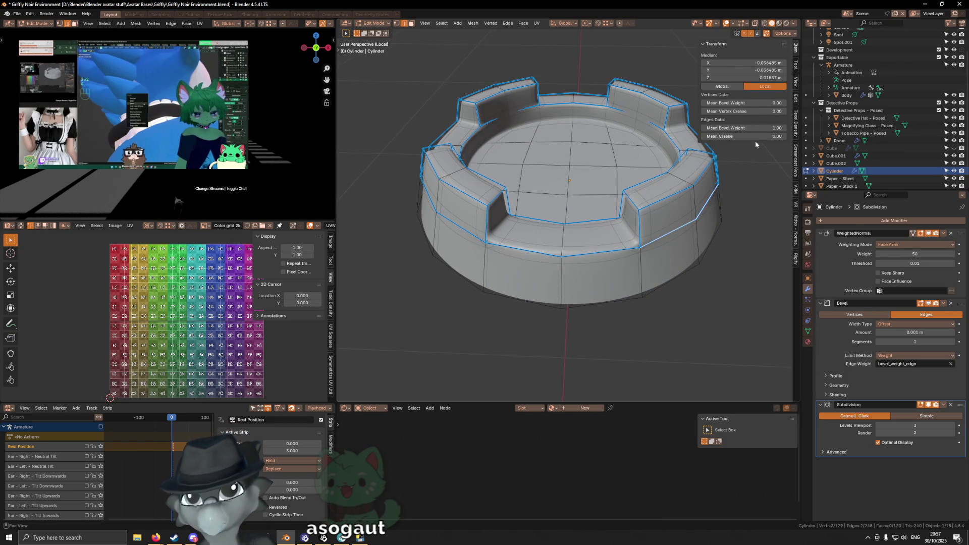
drag(742, 128, 707, 127)
key(shift+alt+z)
middle_drag(656, 167, 695, 195)
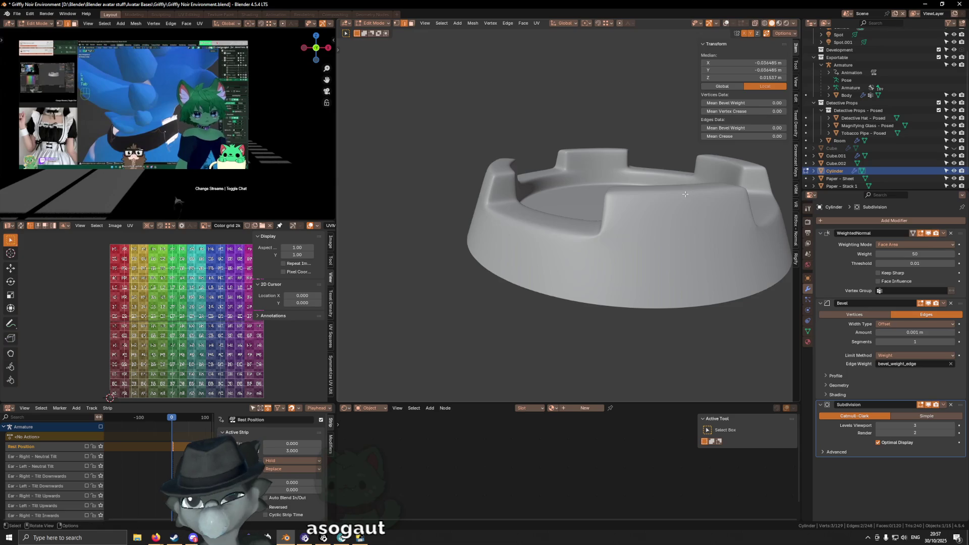
scroll(687, 193, down, 1)
middle_drag(603, 198, 623, 201)
key(shift+alt+z)
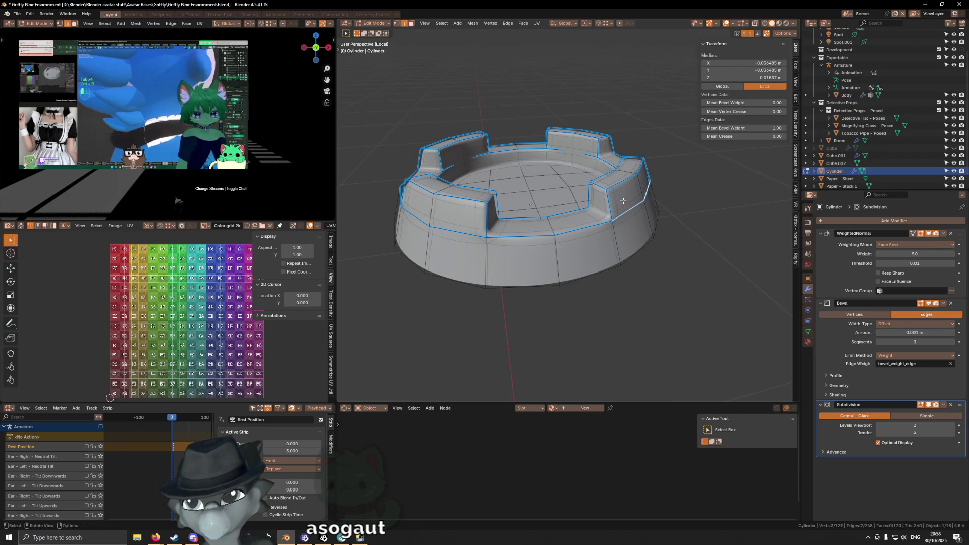
scroll(624, 201, up, 1)
scroll(631, 199, up, 2)
key(shift+alt+z)
mouse_move(644, 199)
middle_down()
mouse_move(683, 199)
mouse_move(595, 194)
middle_up()
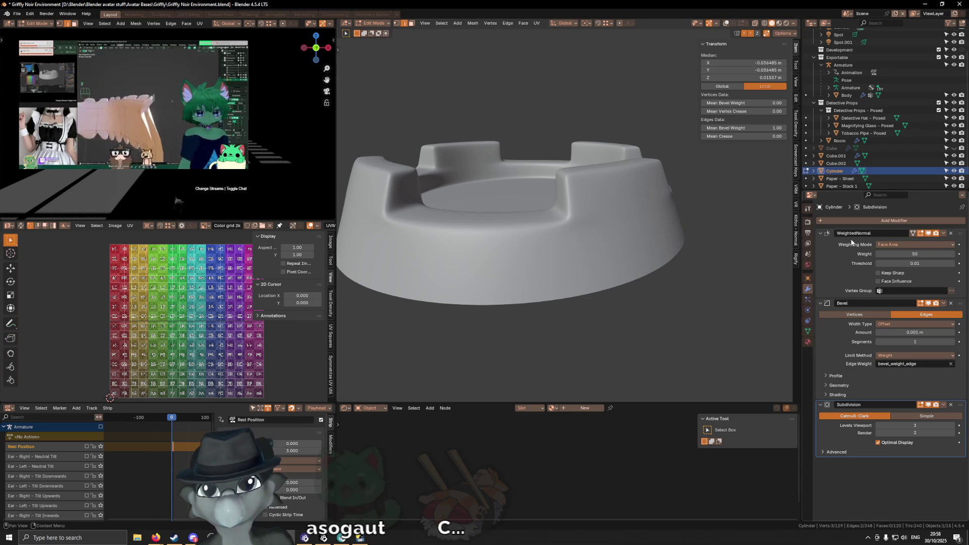
scroll(517, 182, down, 5)
scroll(517, 183, up, 3)
middle_drag(517, 182, 291, 145)
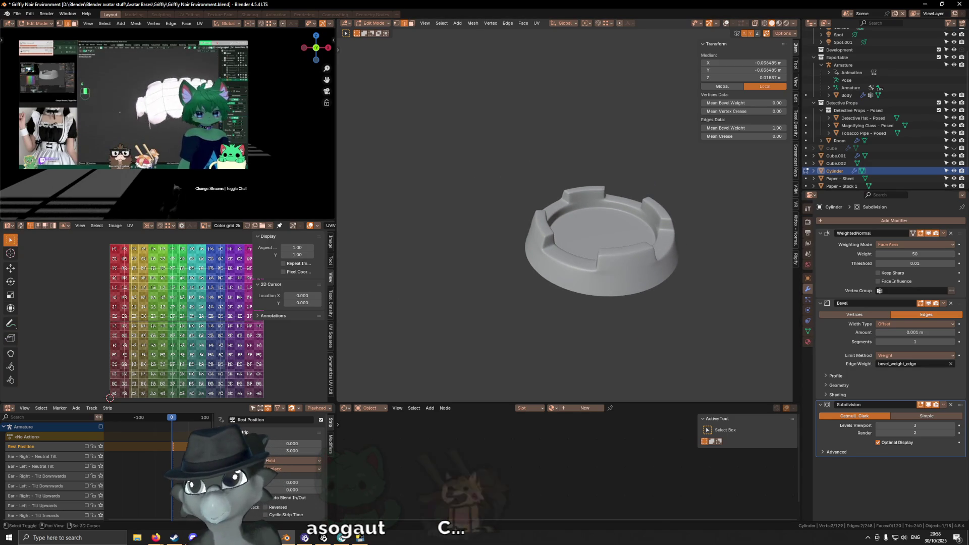
middle_drag(606, 328, 565, 323)
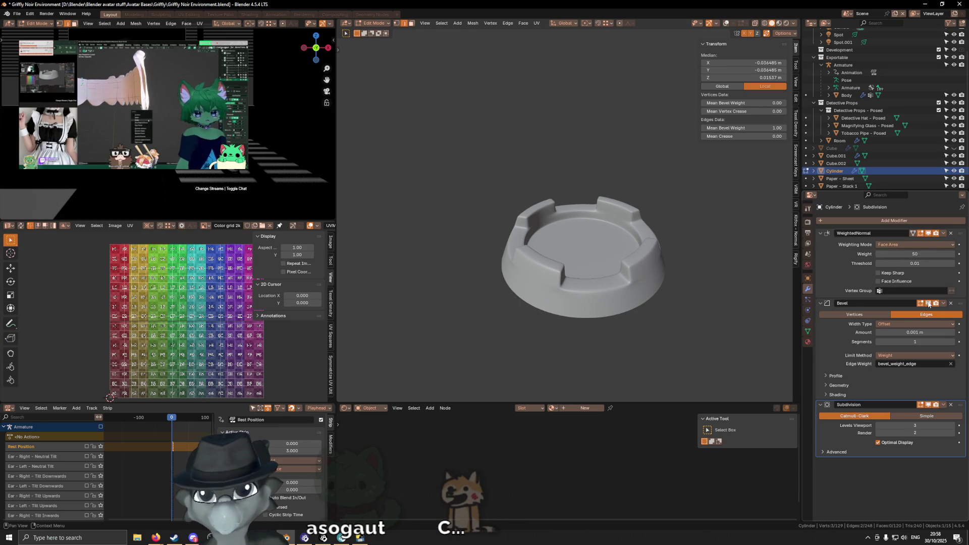
click(809, 334)
click(807, 323)
click(807, 292)
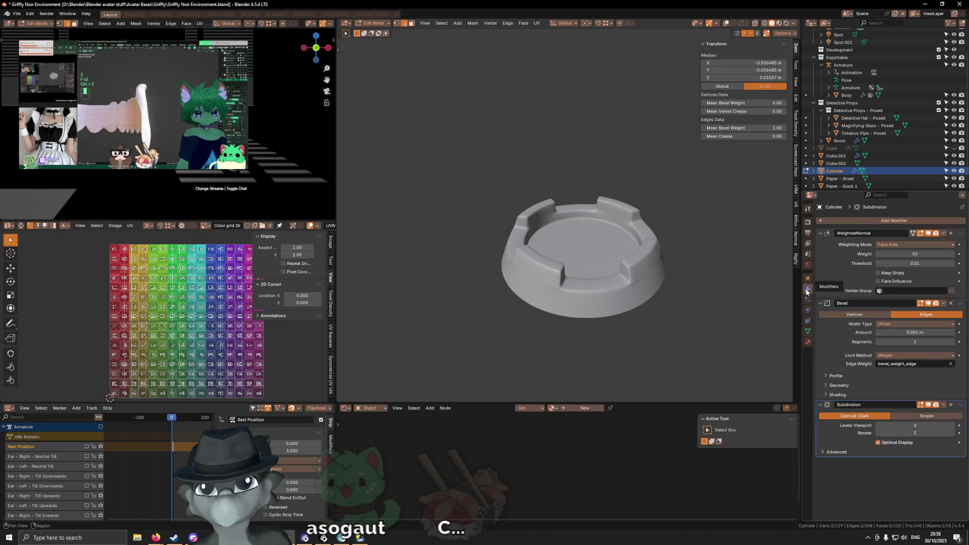
scroll(565, 212, down, 5)
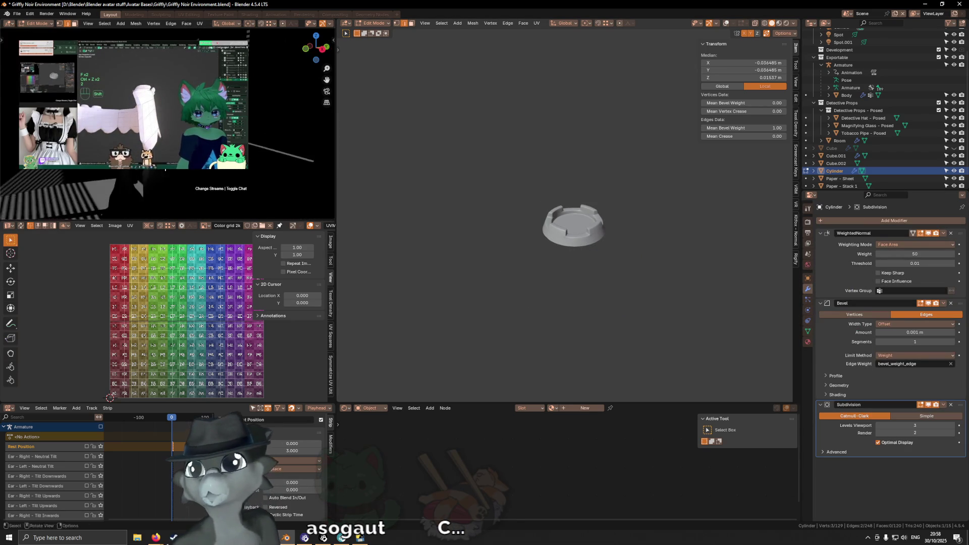
mouse_move(215, 213)
middle_down()
mouse_move(227, 210)
mouse_move(202, 169)
middle_up()
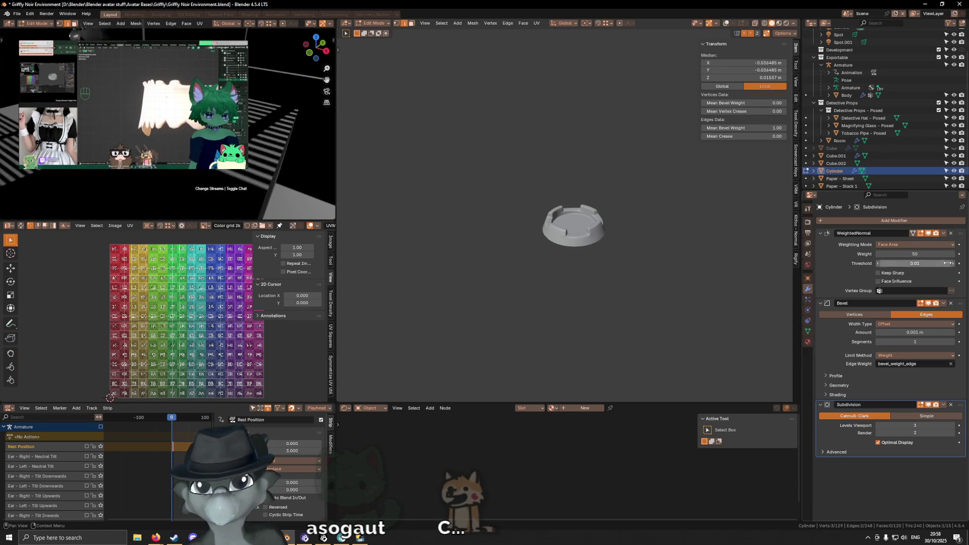
drag(958, 235, 932, 240)
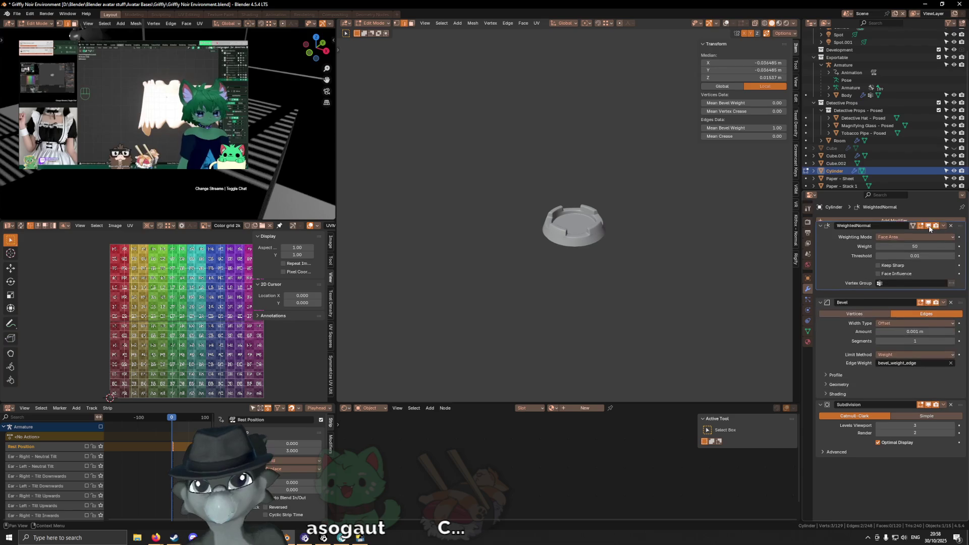